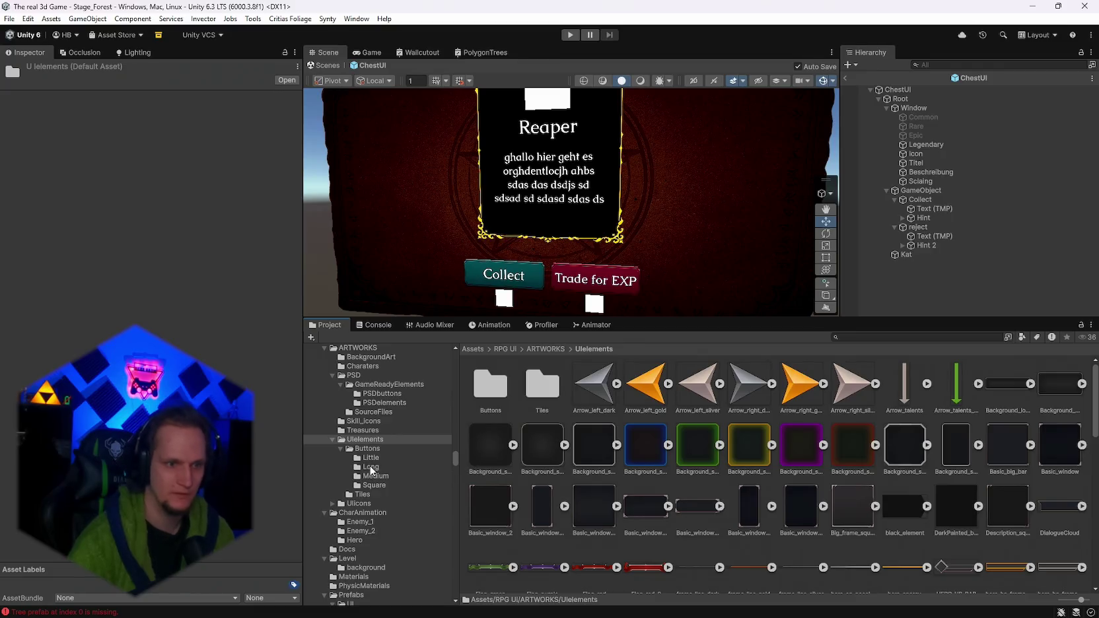
- Apply the Button_Blue sprite from Buttons/Medium to the Collect button's Image Source Image
click(374, 467)
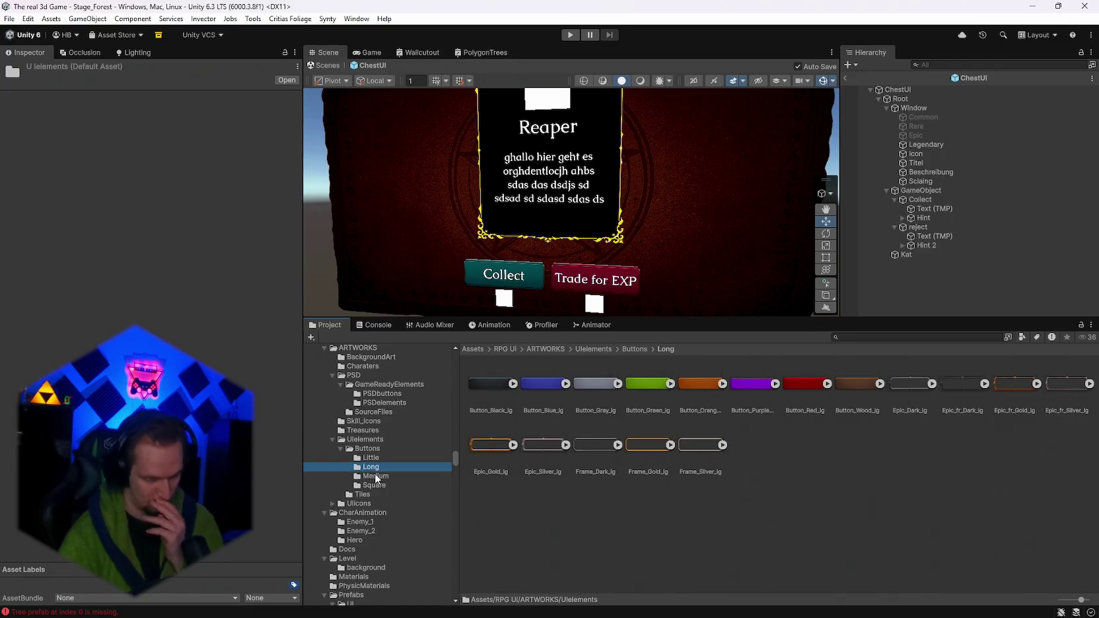
click(377, 476)
click(920, 199)
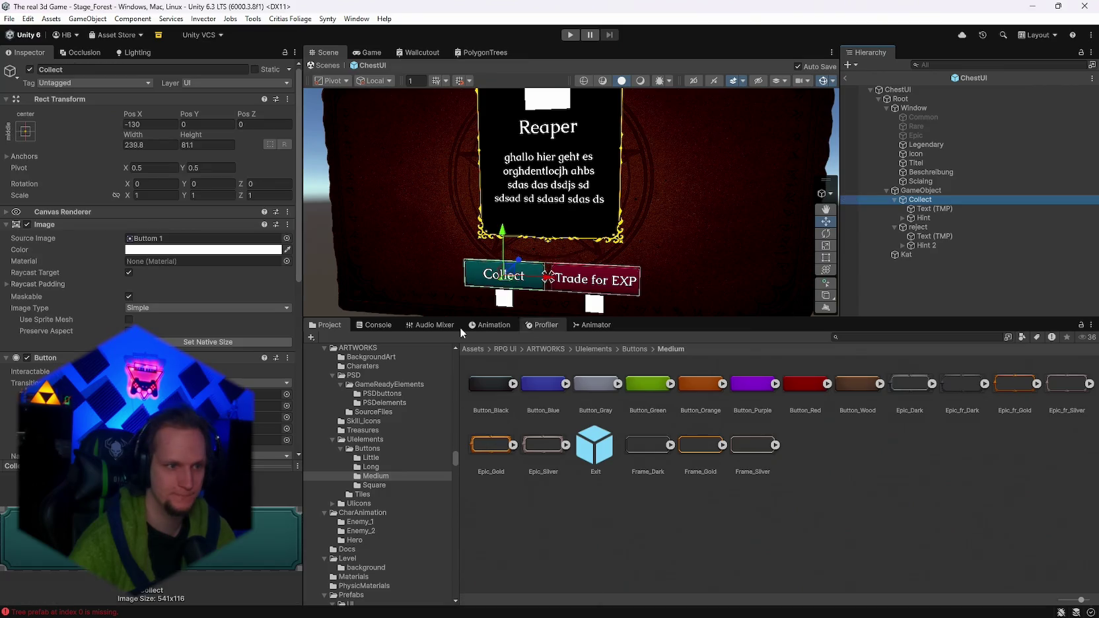
mouse_move(555, 396)
mouse_down()
mouse_move(297, 402)
mouse_move(150, 289)
mouse_move(206, 239)
mouse_up()
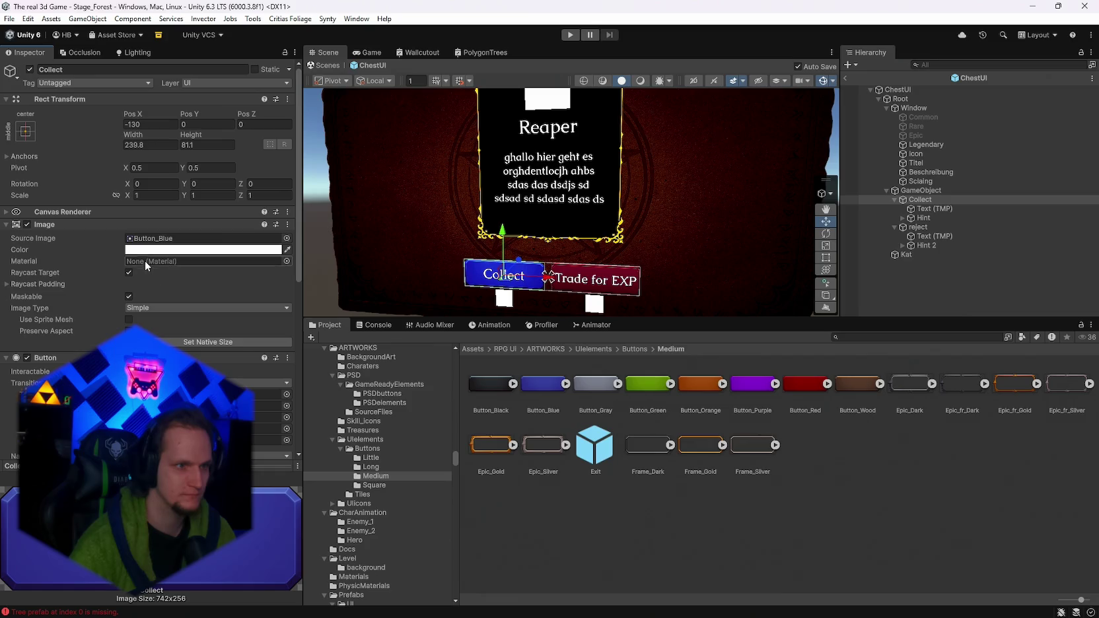
click(201, 250)
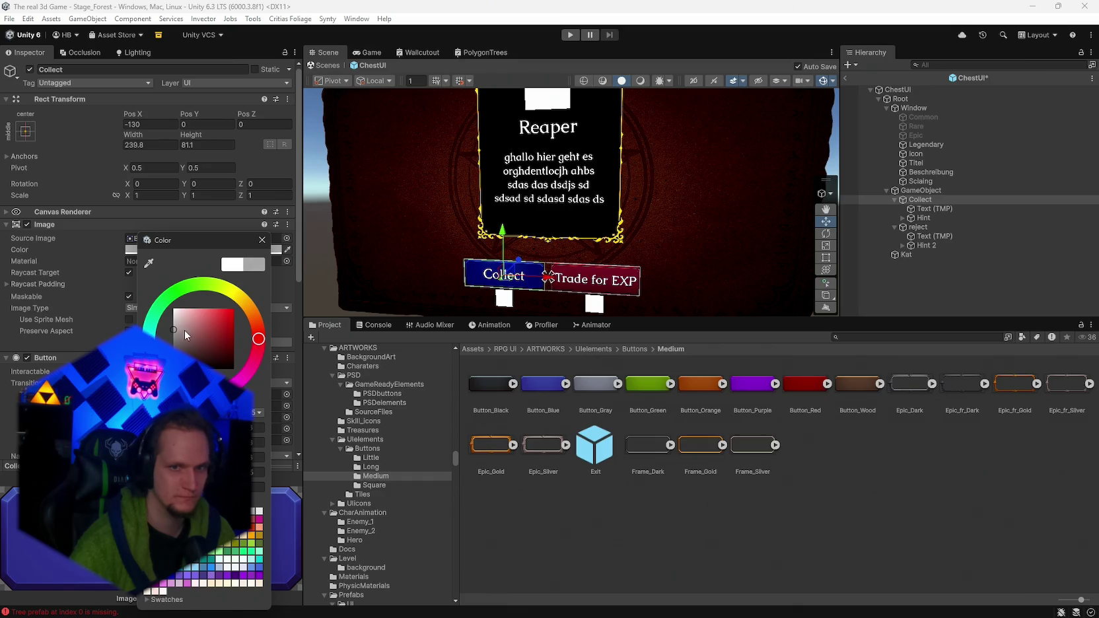
click(926, 228)
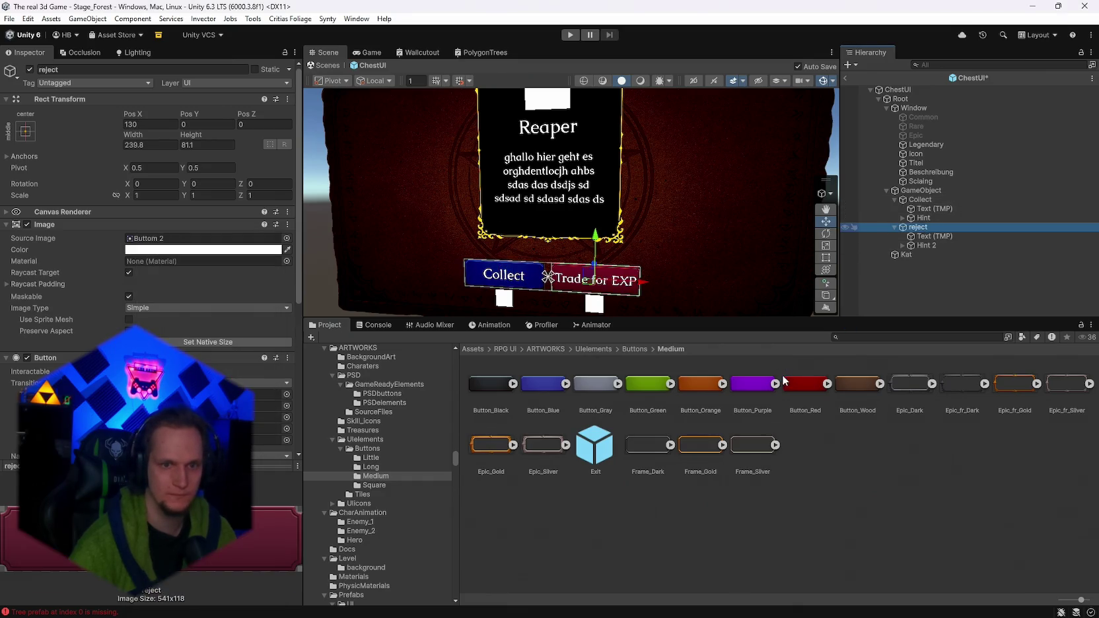
- Darken the reject button's Image Color tint to grey
click(166, 249)
drag(222, 338, 170, 338)
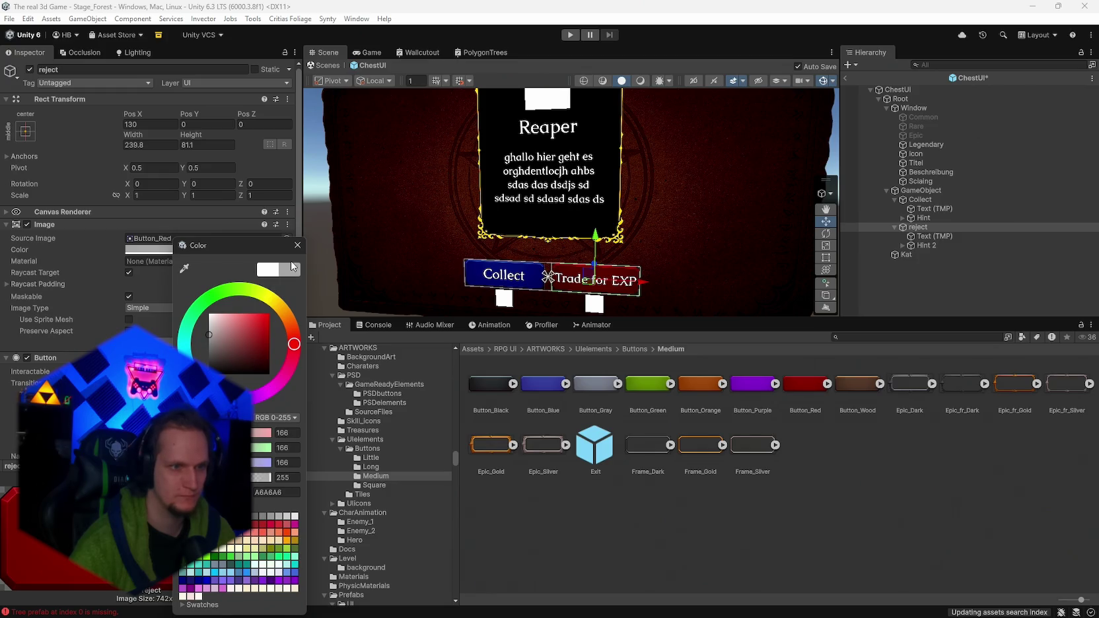
click(297, 245)
- Assign a sprite to the Collect button's Highlighted Sprite for its hover state
mouse_move(713, 212)
mouse_down()
mouse_move(759, 228)
mouse_move(744, 187)
mouse_move(759, 192)
mouse_up()
click(758, 227)
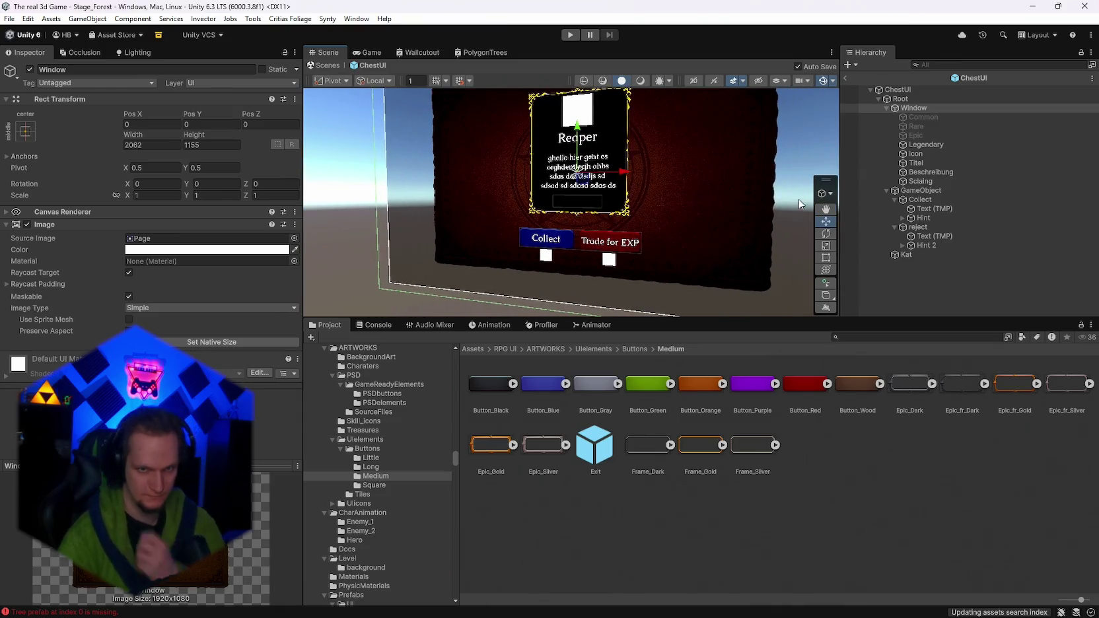
click(920, 200)
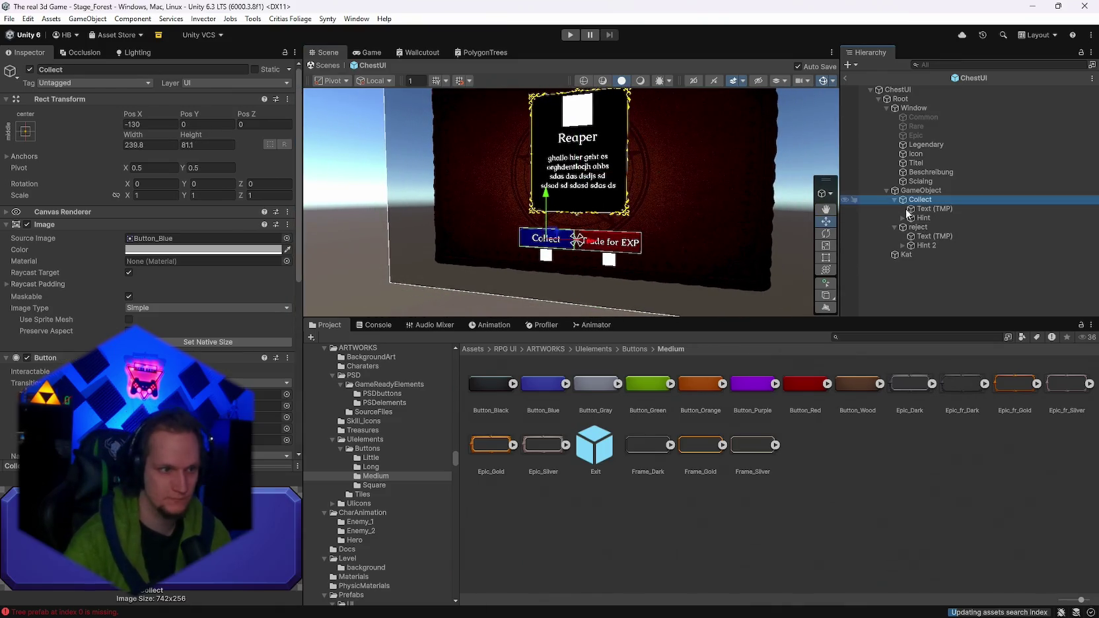
scroll(152, 198, down, 1)
mouse_move(632, 473)
mouse_down()
mouse_move(244, 367)
mouse_move(244, 344)
mouse_up()
- Start the Windows player build from Build Profiles and let it run
click(917, 226)
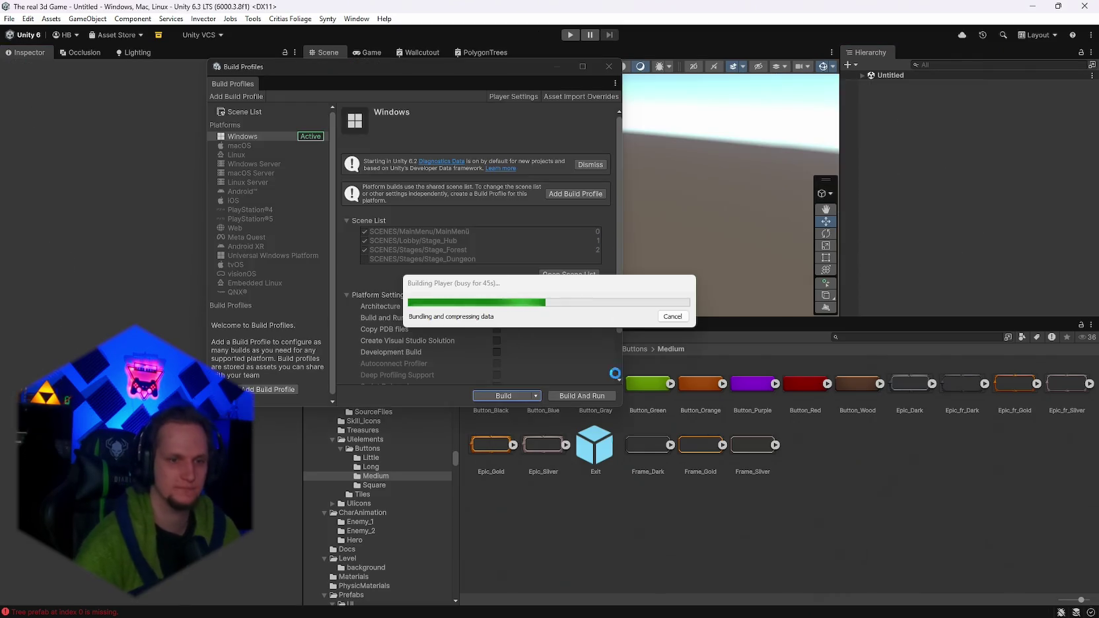
mouse_move(753, 604)
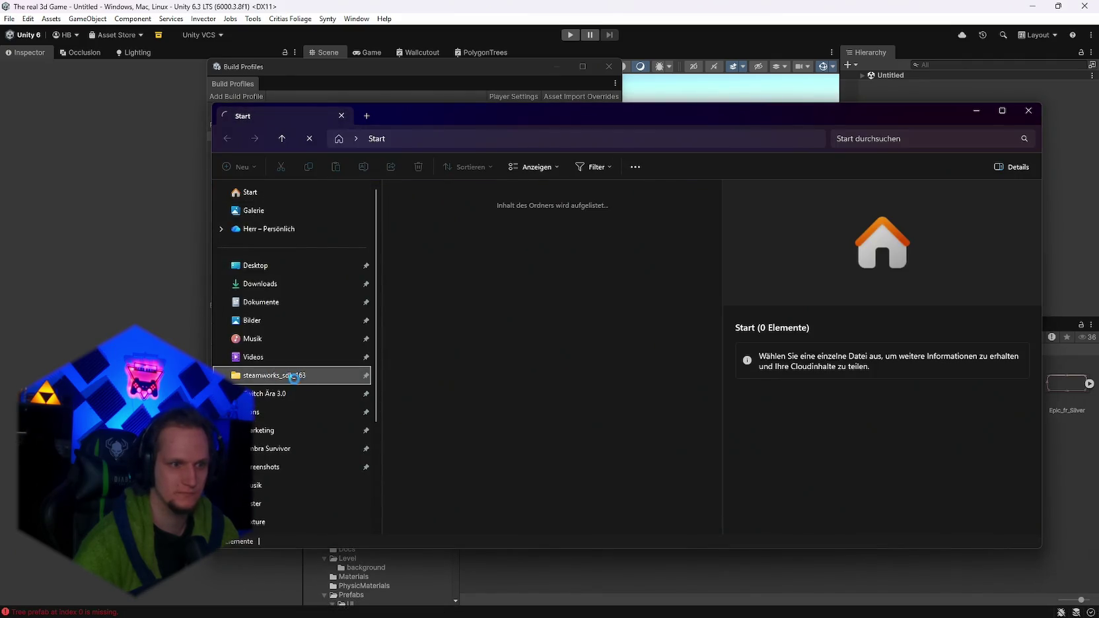
- Browse to steamworks_sdk_163\Demo\tools\ContentBuilder\builder in File Explorer
click(294, 375)
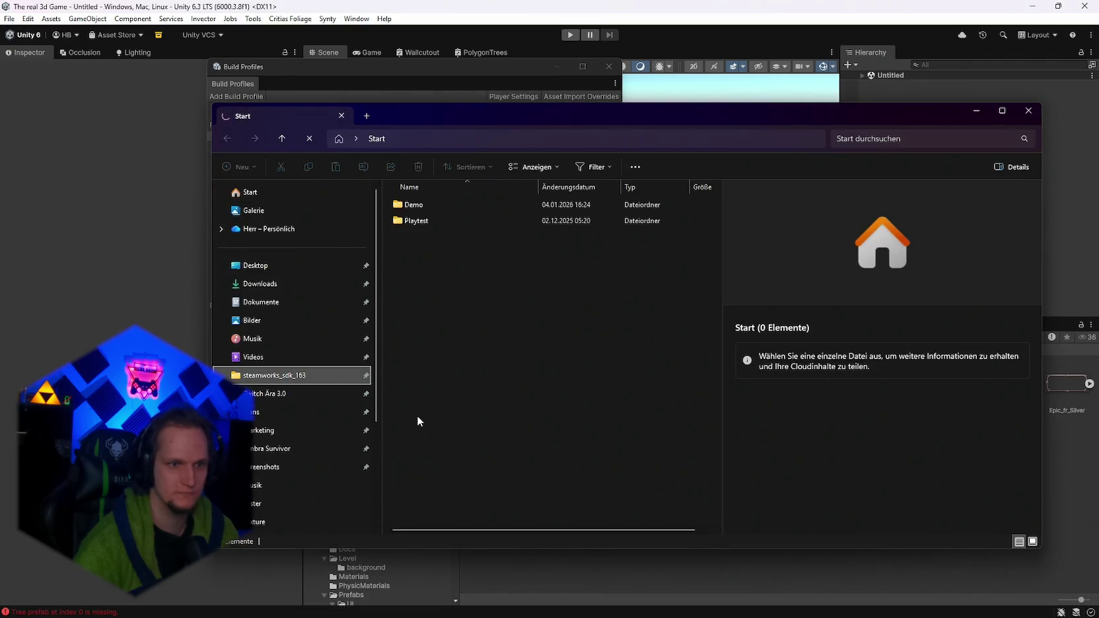
double_click(413, 205)
double_click(426, 269)
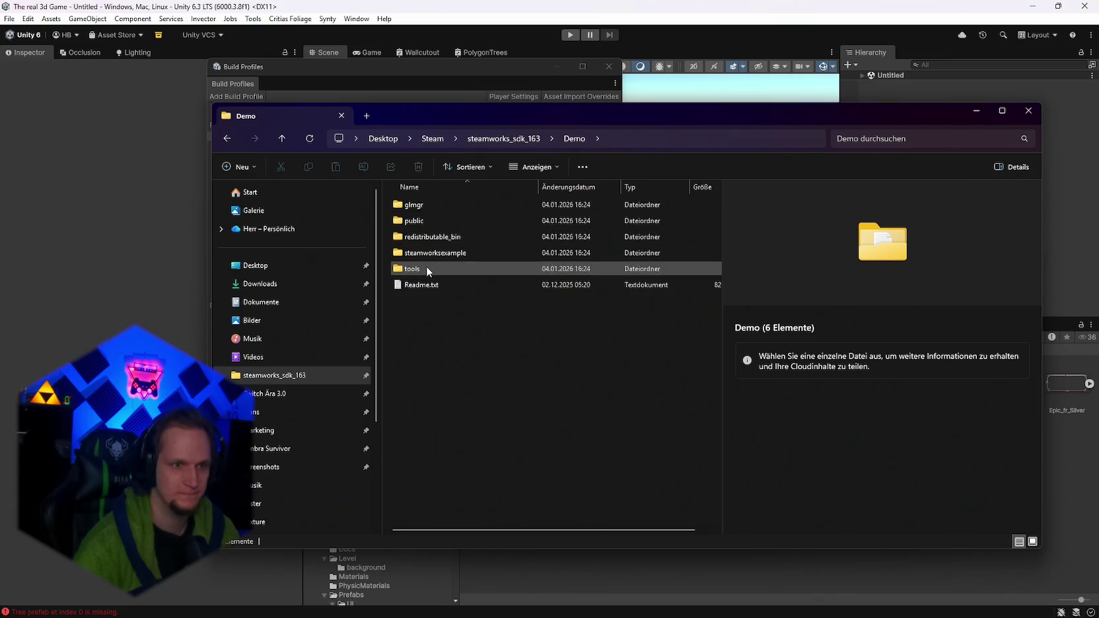
double_click(430, 221)
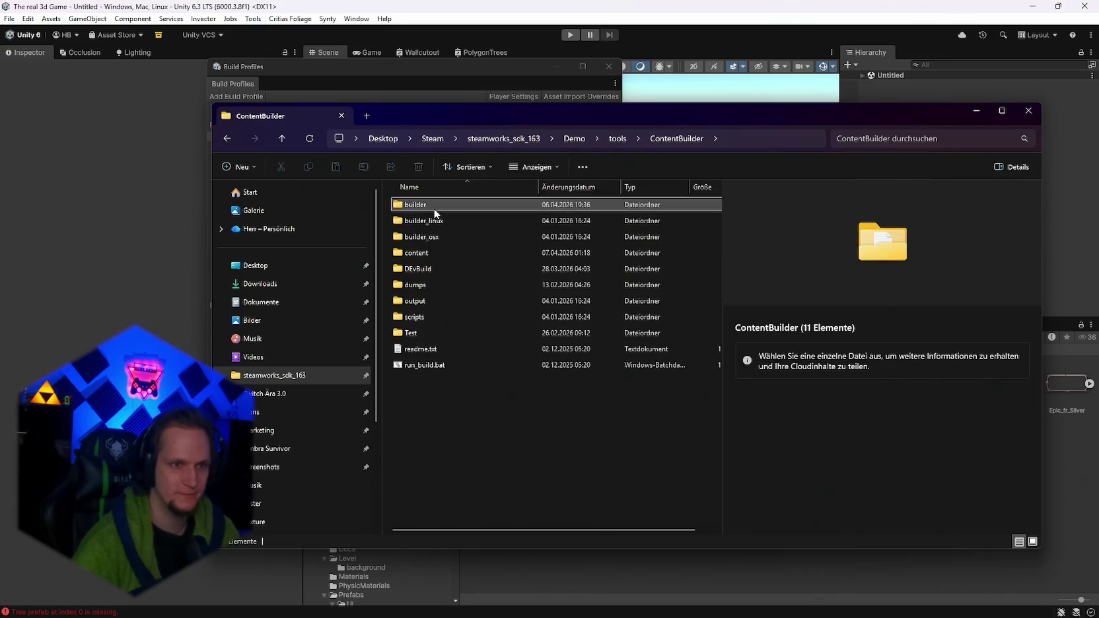
double_click(422, 205)
mouse_move(594, 117)
mouse_down()
mouse_move(733, 153)
mouse_move(1098, 155)
mouse_up()
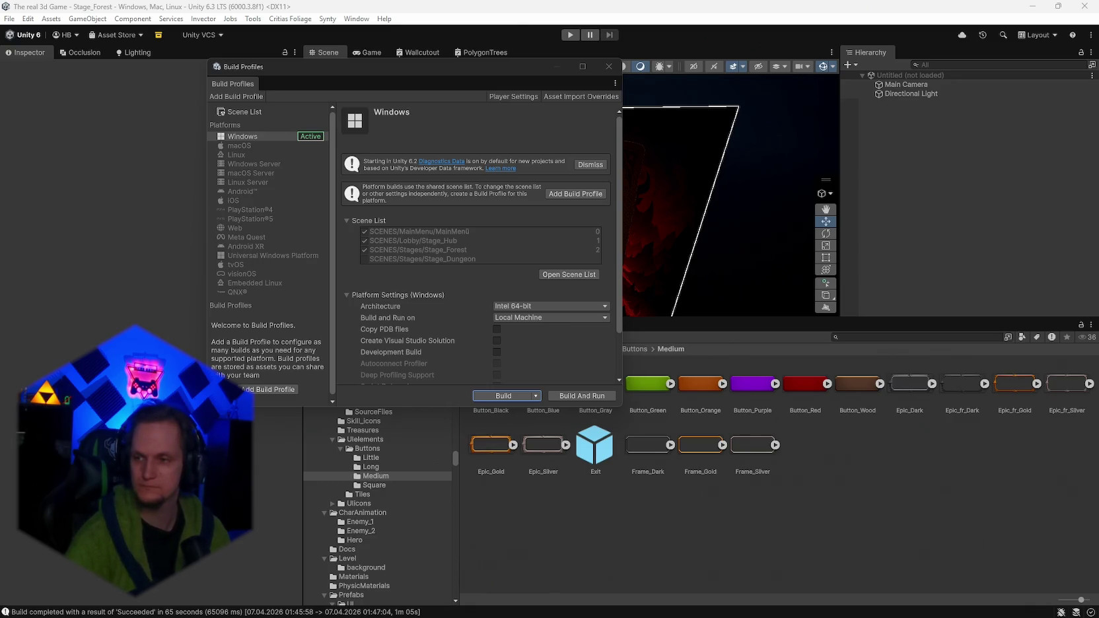
- Select the first run_app_build line for the Demo simple_app_build.vdf script in the notes
click(689, 604)
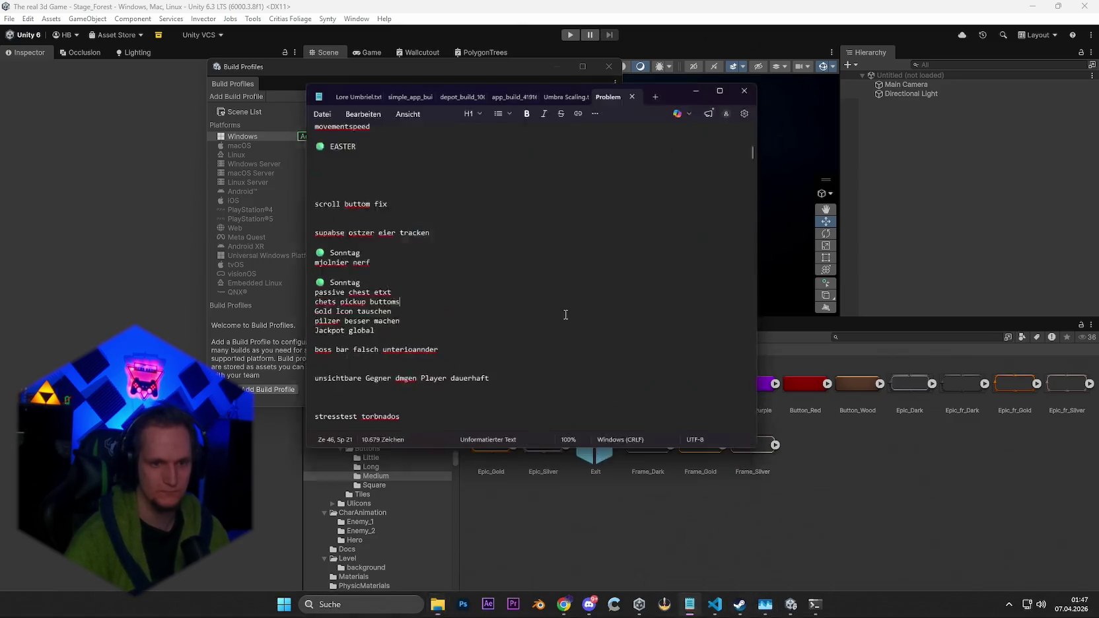
scroll(462, 231, up, 10)
drag(382, 113, 313, 102)
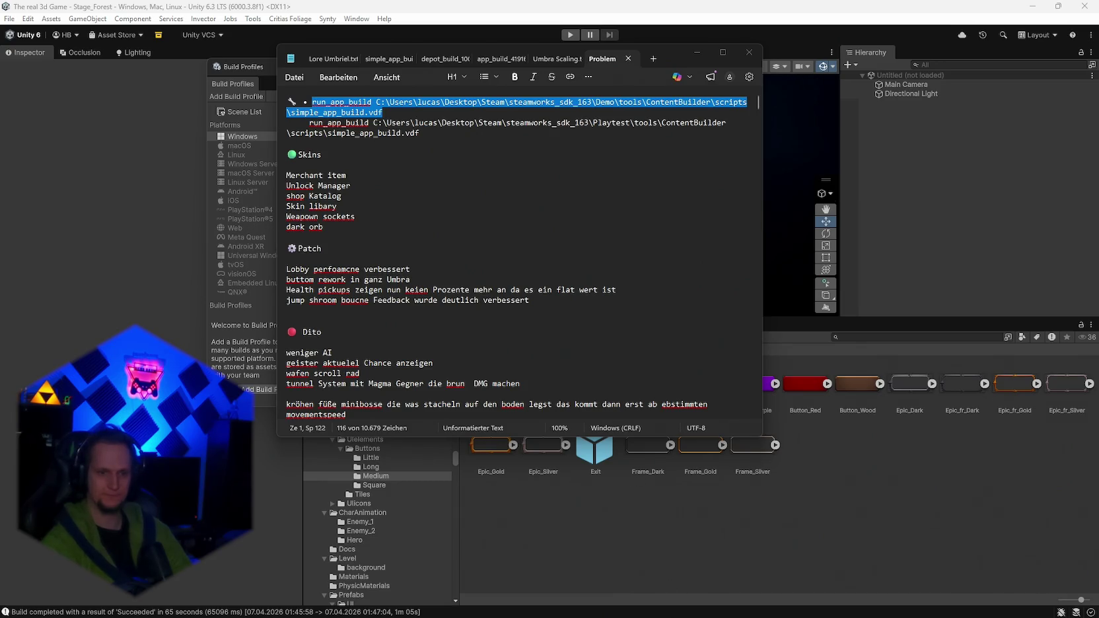
- Reload the Supabase runs table with F5 to show the newest 0.9.7 Demo runs
mouse_move(569, 606)
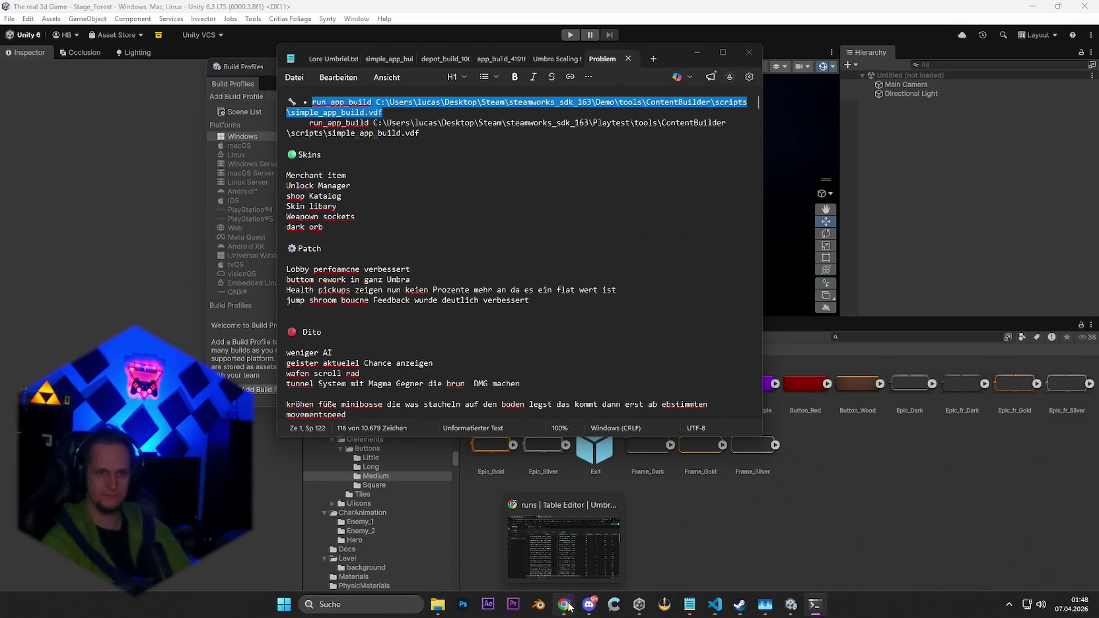
click(563, 548)
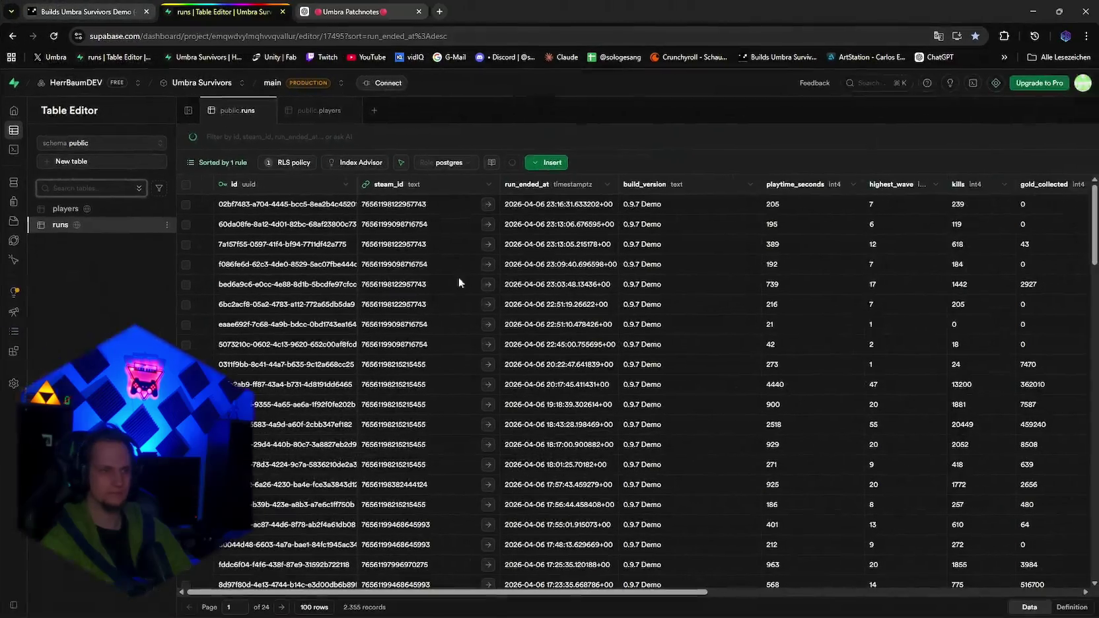
key(F5)
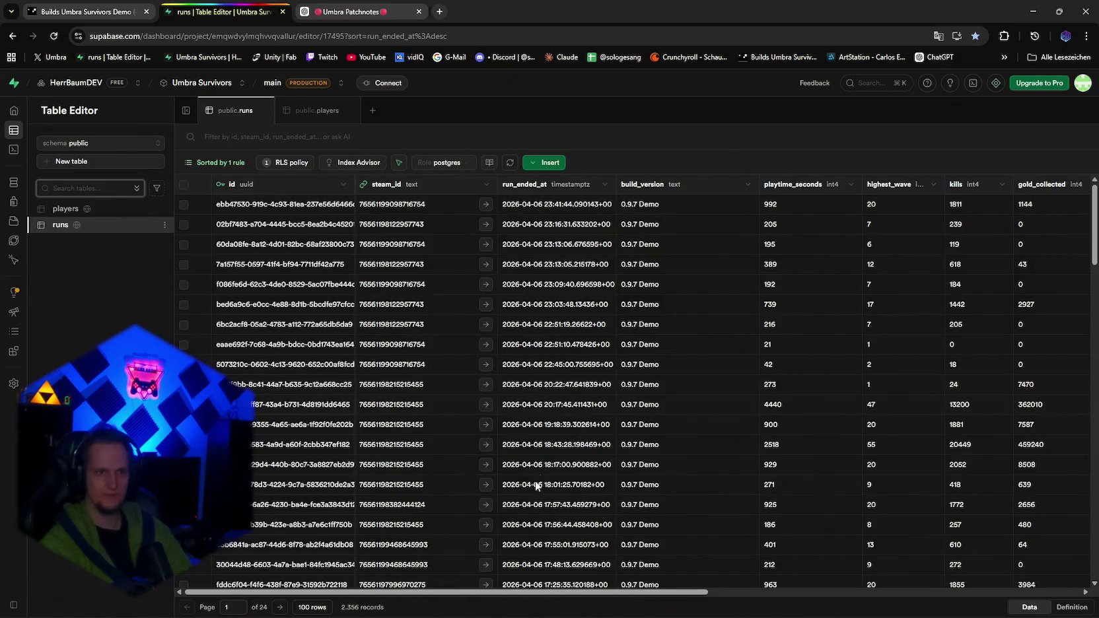
mouse_move(470, 591)
mouse_down()
mouse_move(862, 593)
mouse_move(376, 604)
mouse_up()
scroll(900, 560, right, 10)
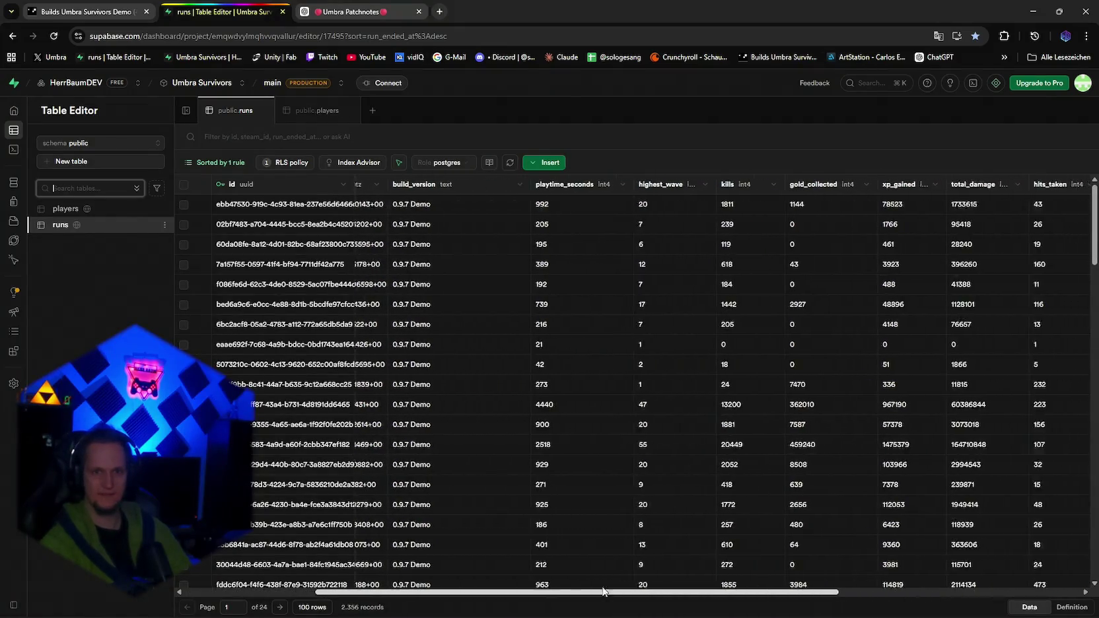
scroll(900, 559, left, 10)
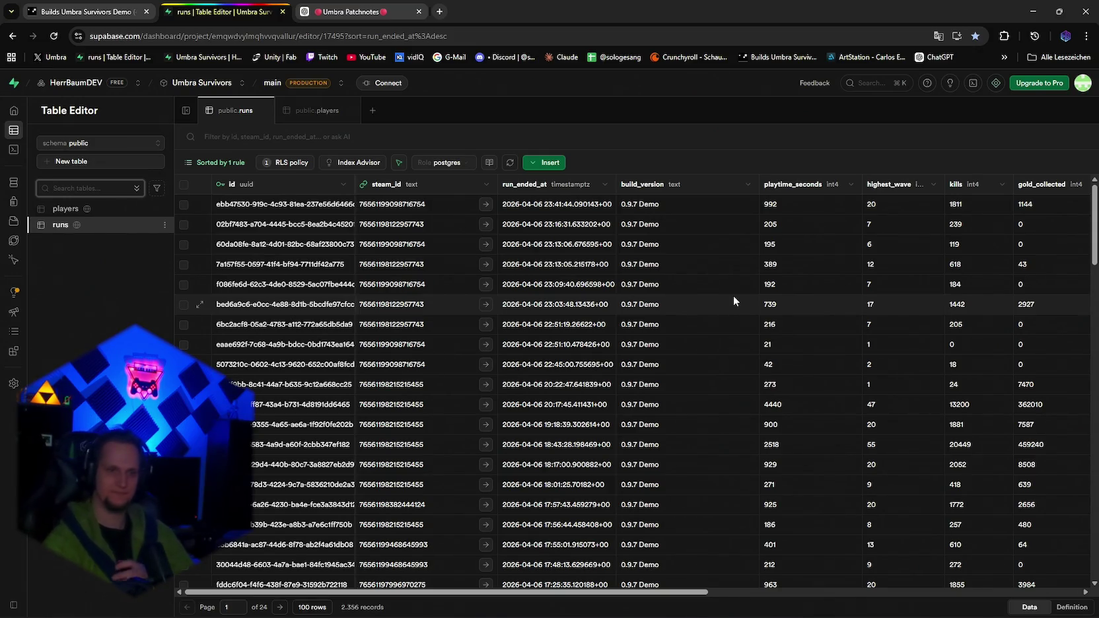
- Set newest build 22670800 live on the default branch, confirming with the mobile verification code
click(86, 11)
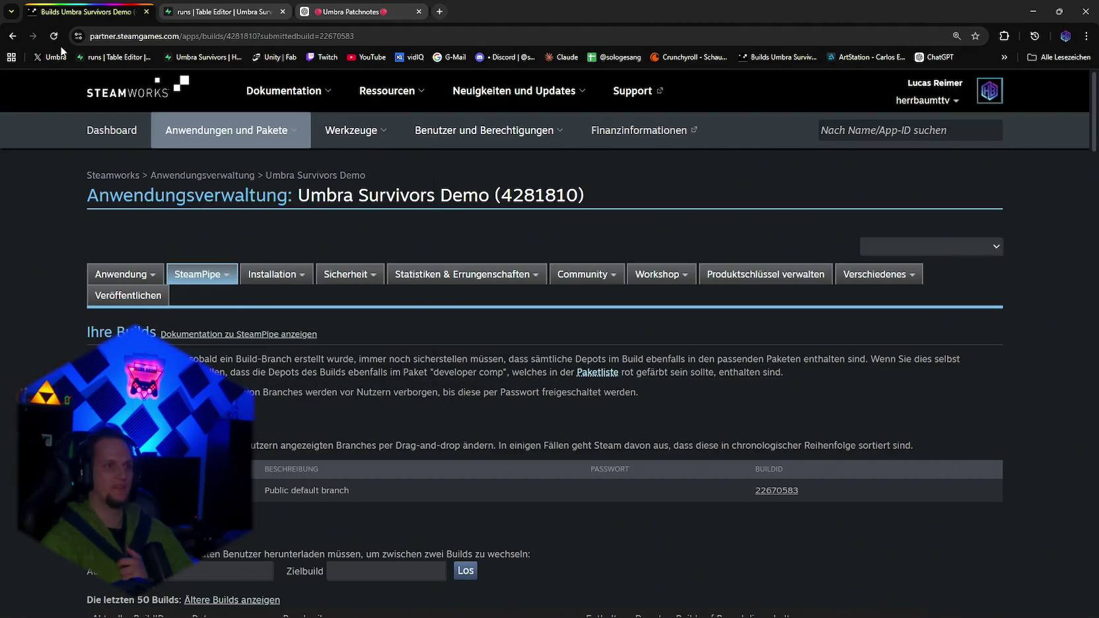
scroll(622, 330, down, 2)
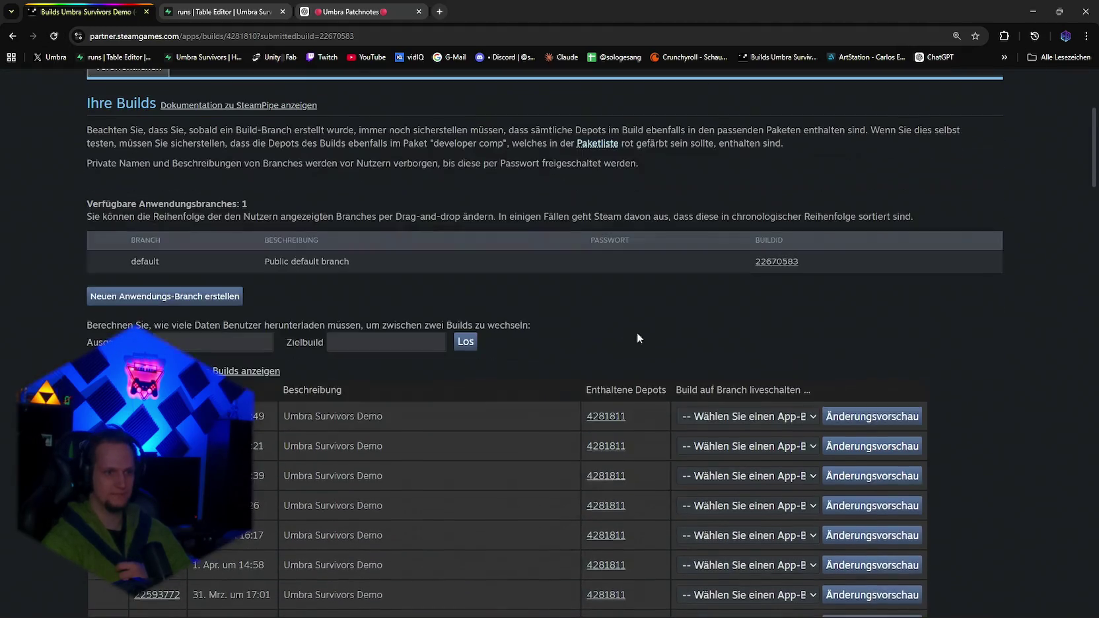
click(747, 416)
click(707, 453)
click(844, 415)
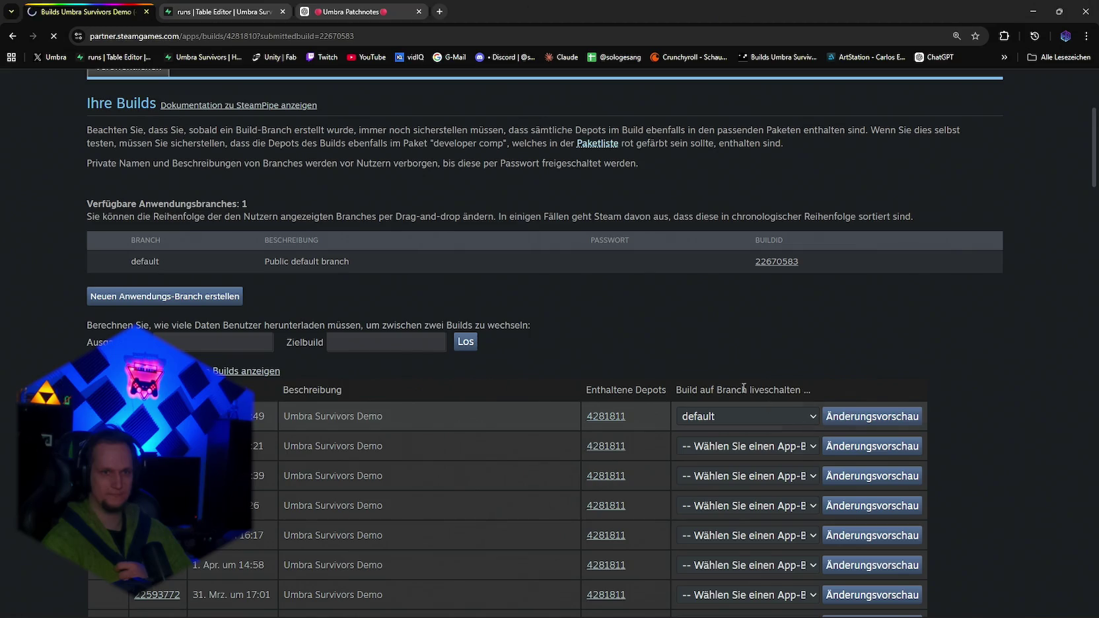
click(507, 504)
click(578, 122)
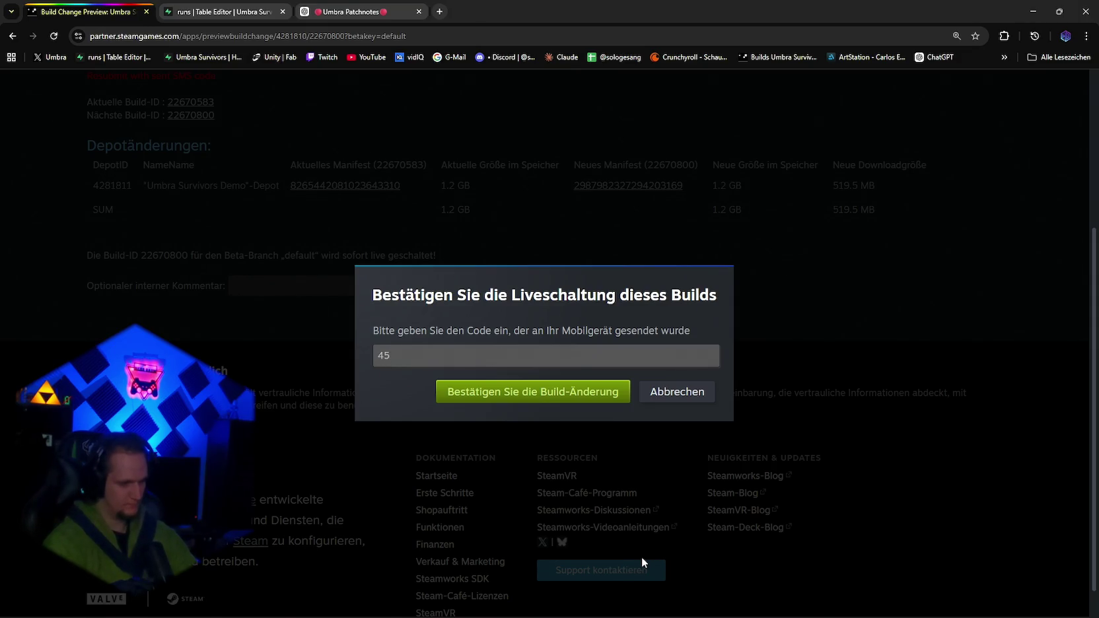
key(Return)
key(Return)
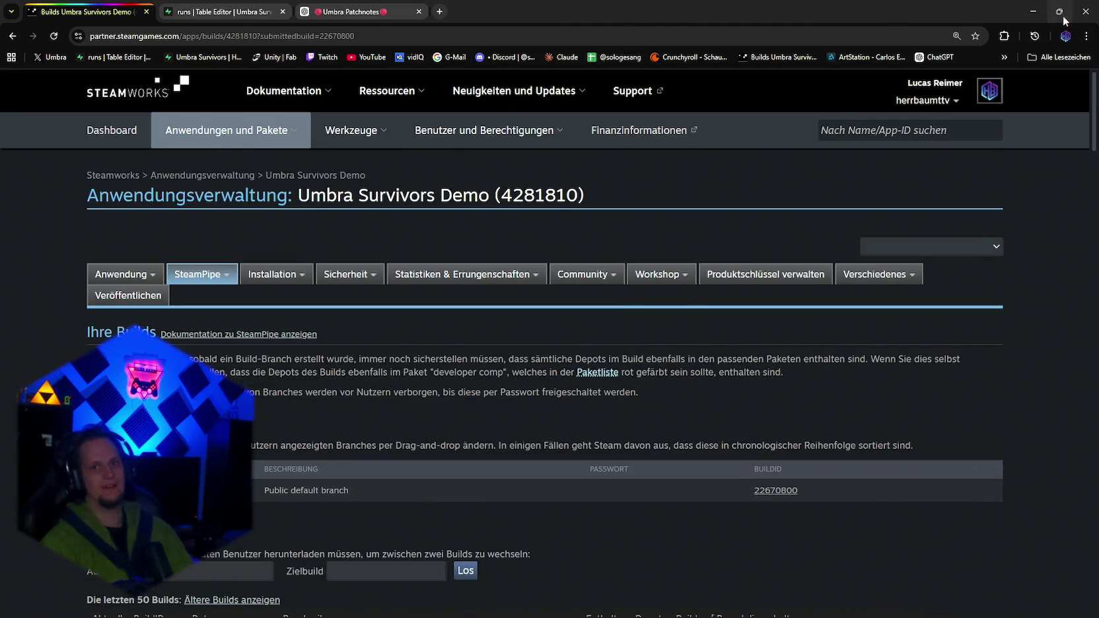
- Replace the second Sonntag heading with 'to Do', add 'muschroom fps maybe' below, then minimize Notepad
click(1086, 11)
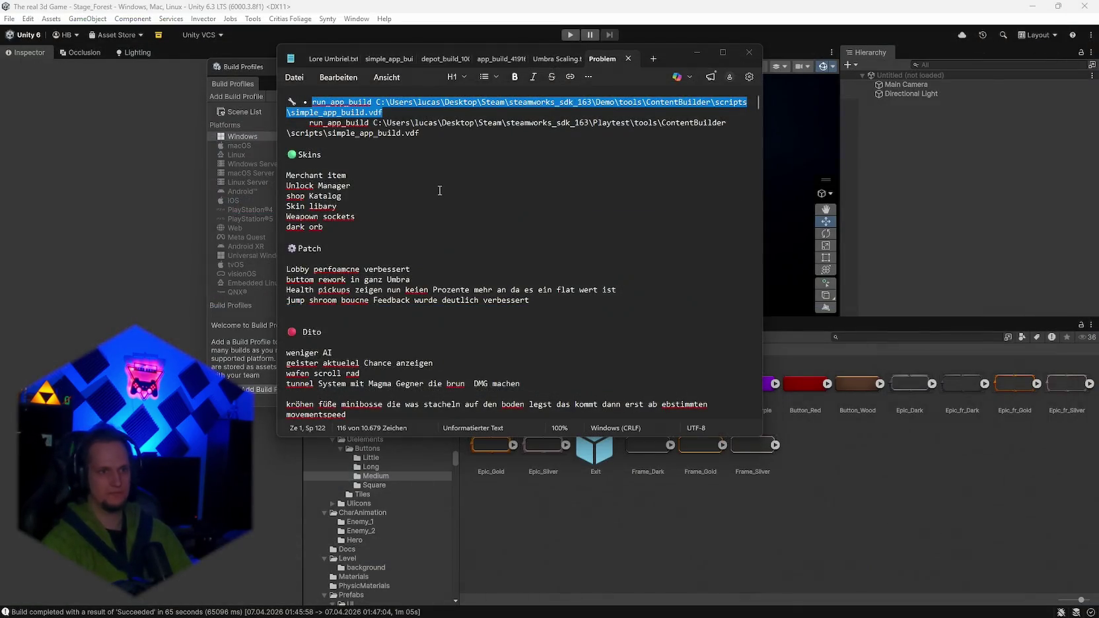
scroll(424, 208, down, 8)
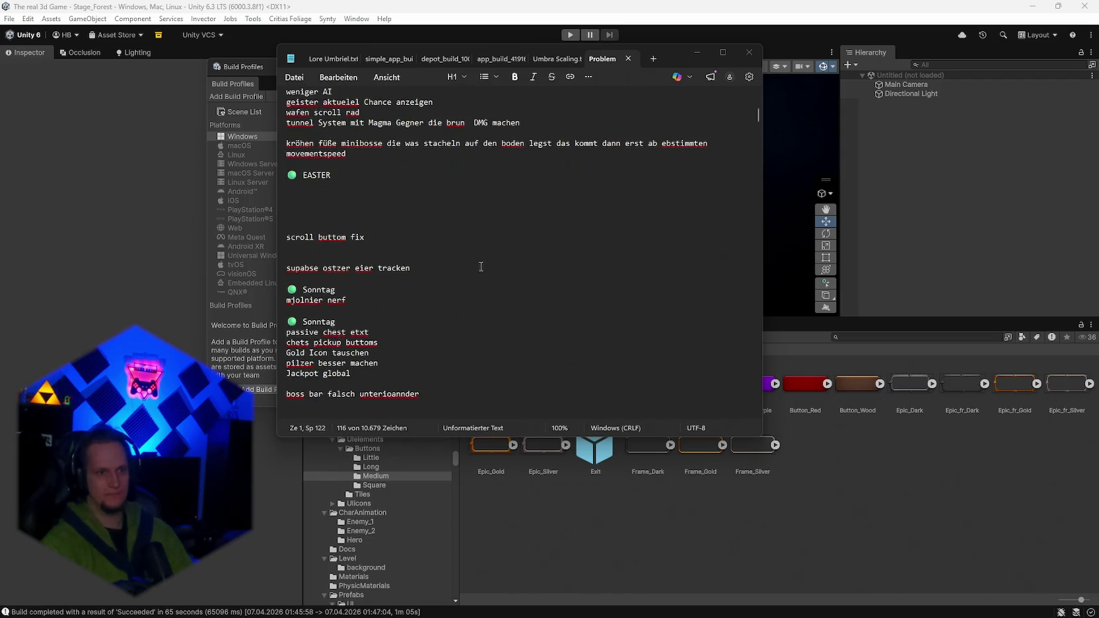
scroll(443, 289, up, 6)
scroll(399, 279, down, 2)
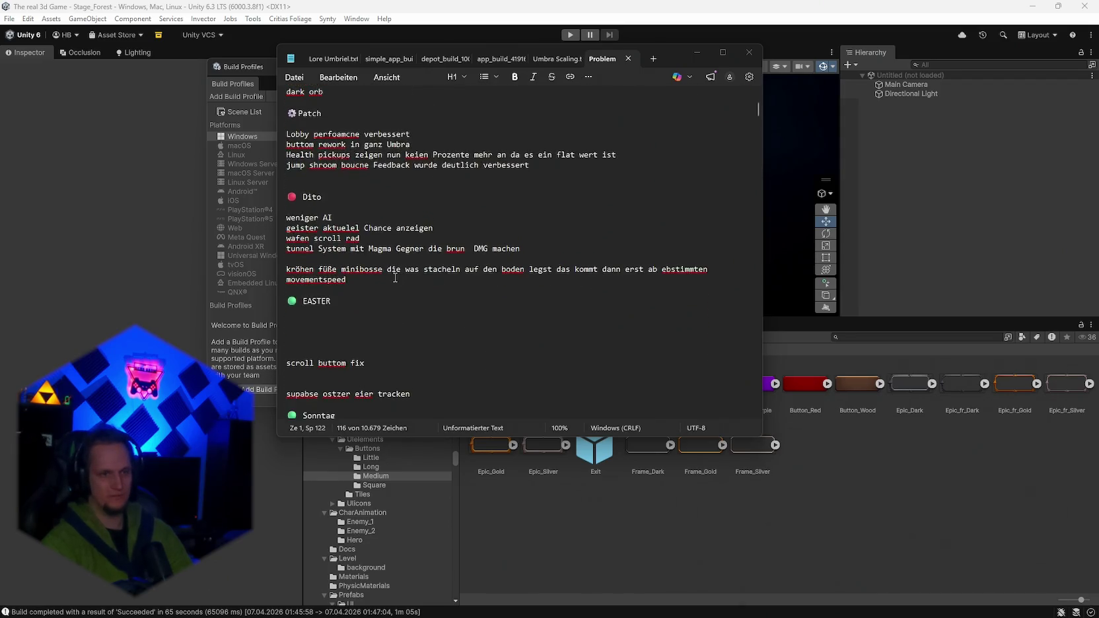
scroll(393, 275, up, 3)
scroll(329, 263, down, 9)
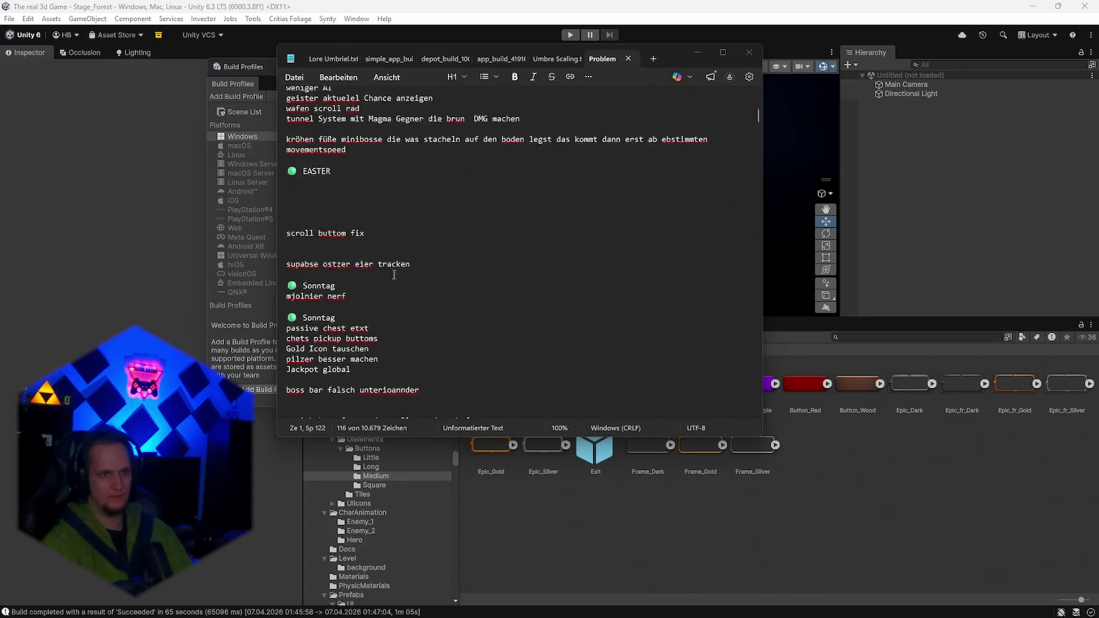
drag(339, 263, 305, 263)
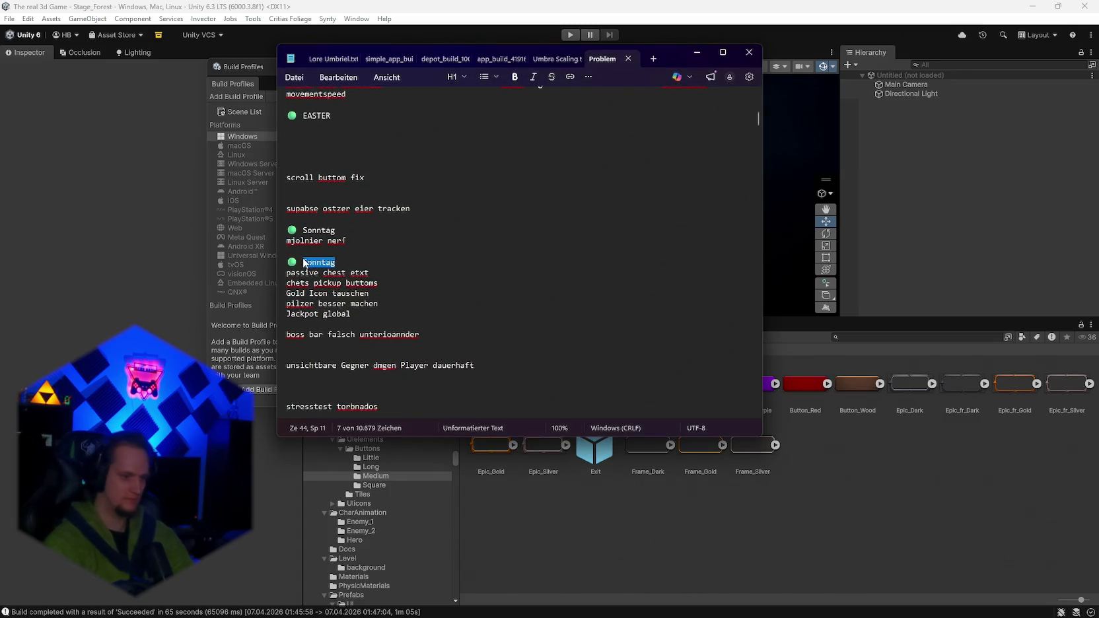
text(to Do)
key(Return)
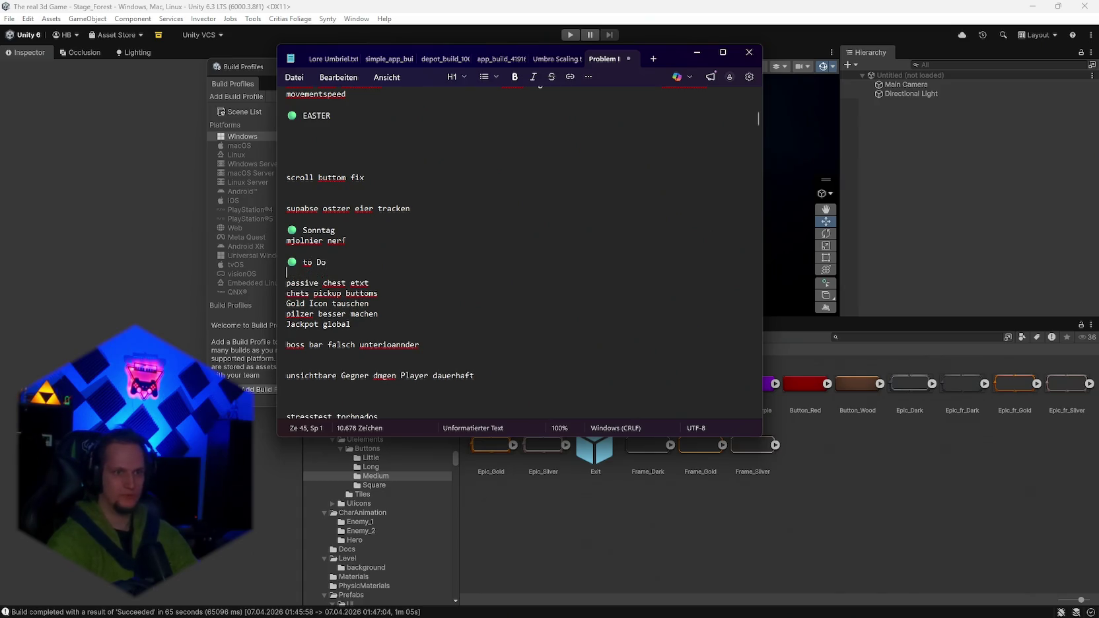
text(mu)
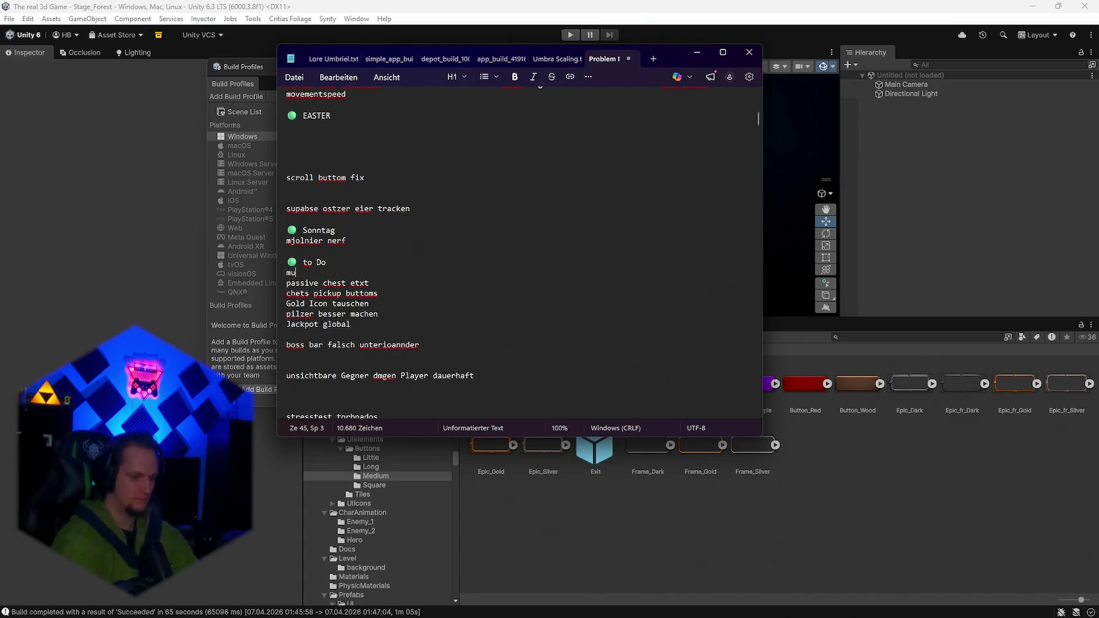
text(schroom fps maybe)
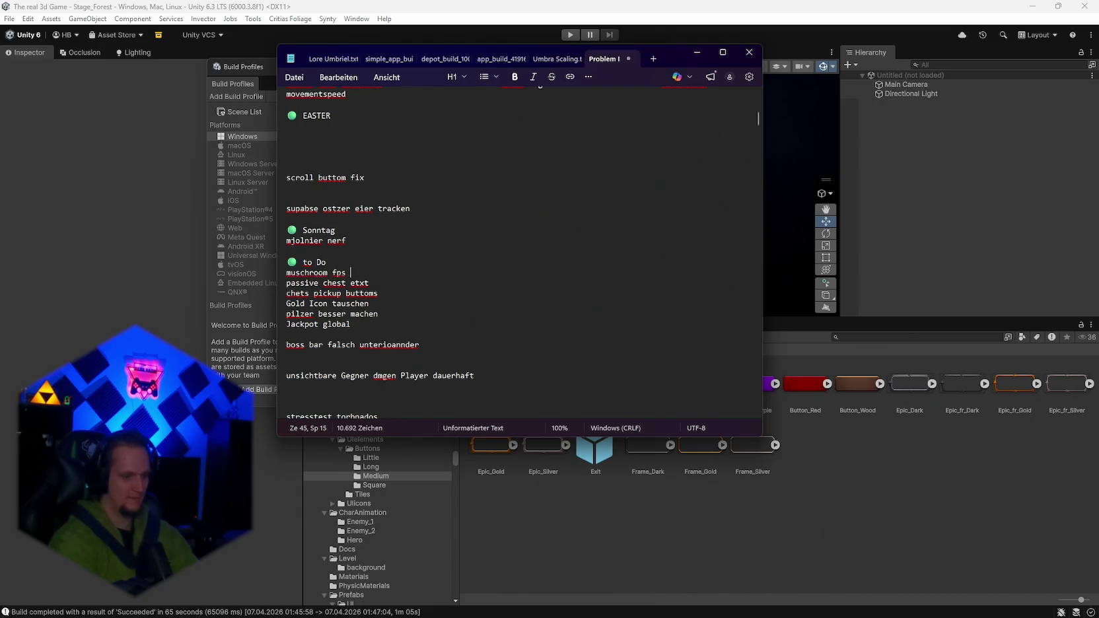
click(697, 53)
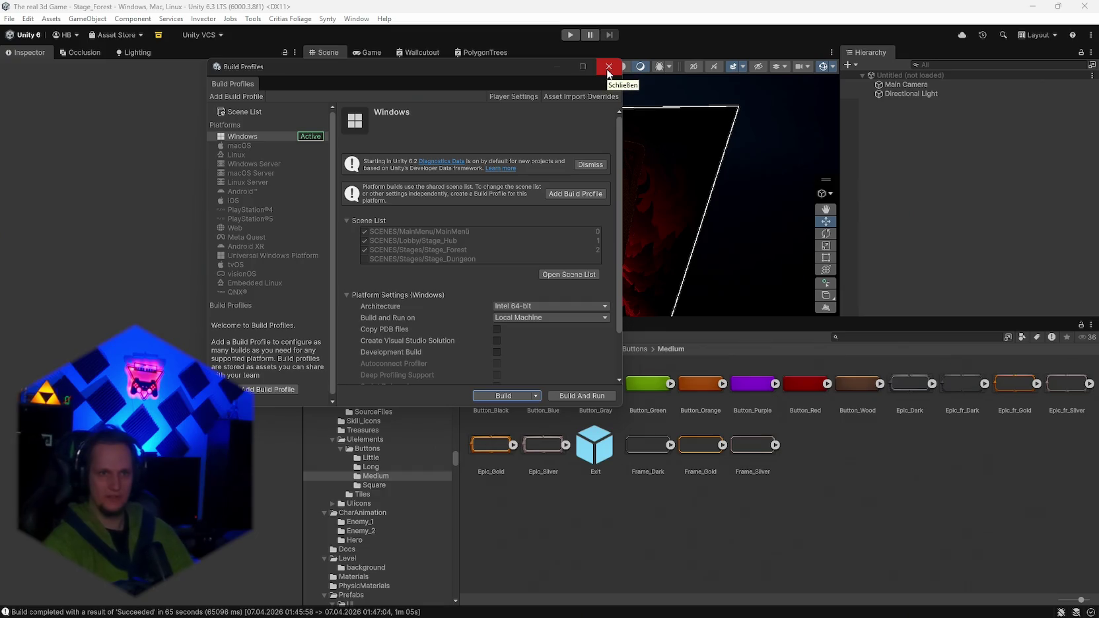
- Close the Build Profiles window and save the Unity project
click(617, 62)
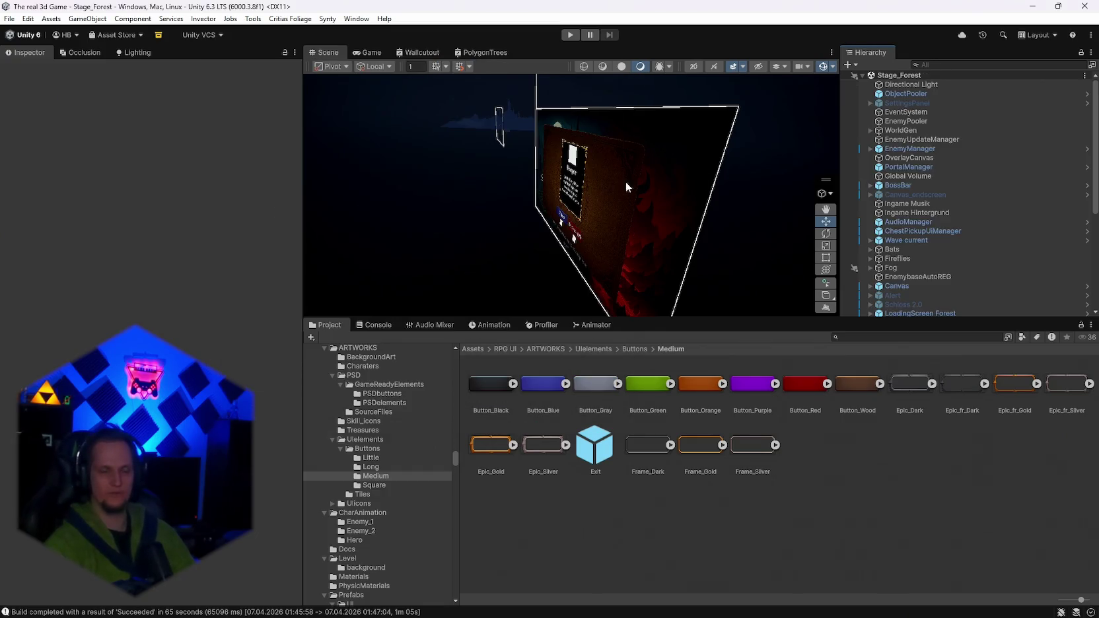
click(13, 18)
click(15, 19)
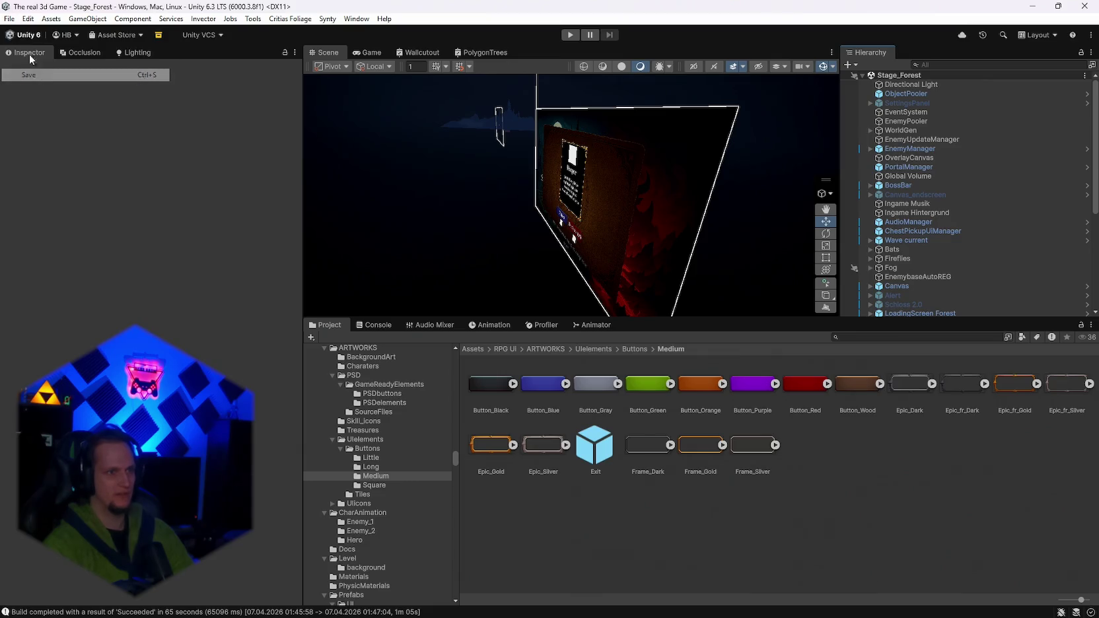
click(15, 19)
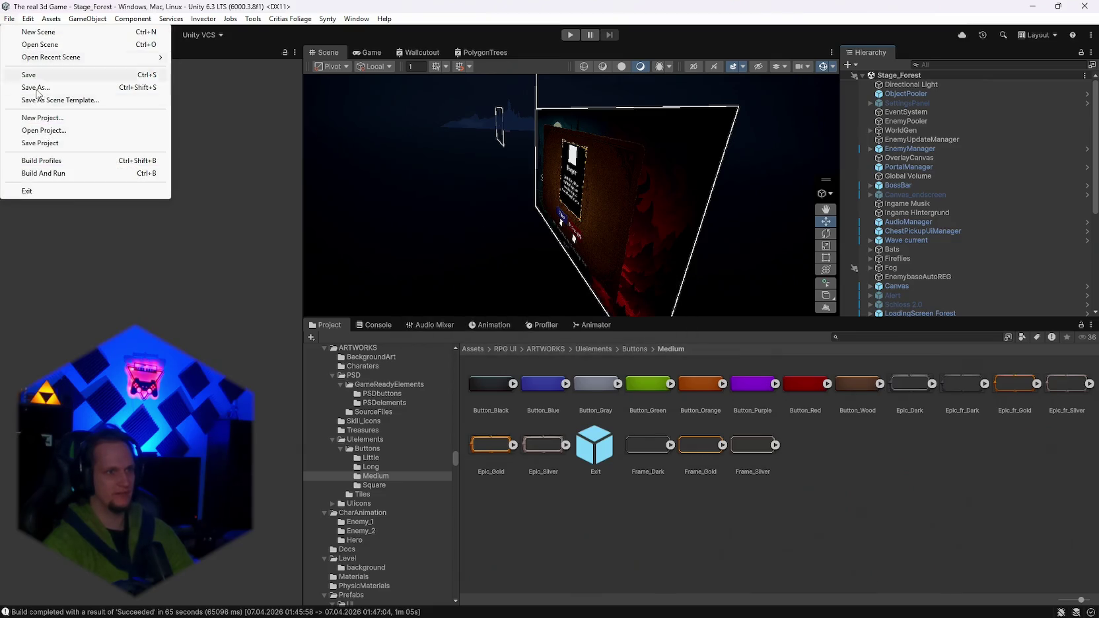
click(44, 143)
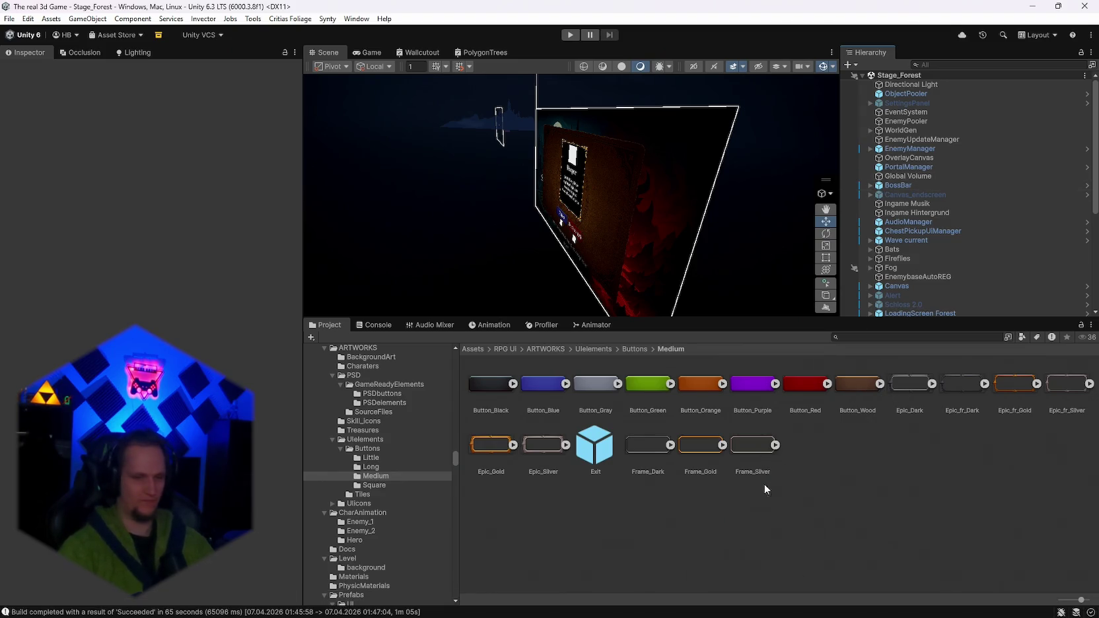
- Search the project assets for 'skins' and open Assets/PLAYER/Skin/Merchants/Skins
scroll(376, 515, up, 10)
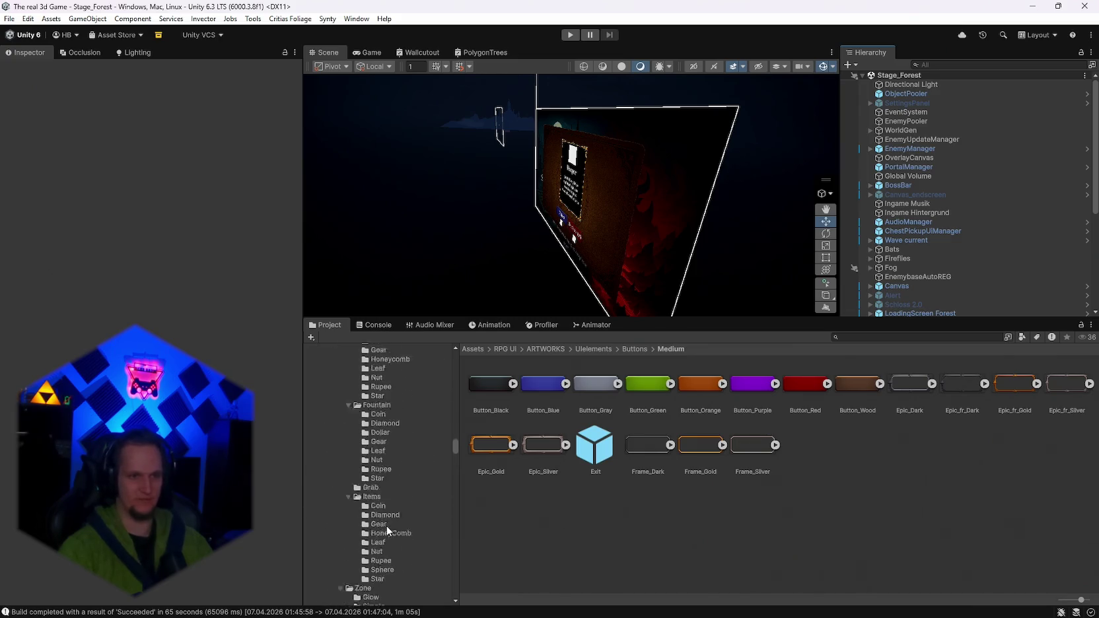
key(ctrl+f)
text(s)
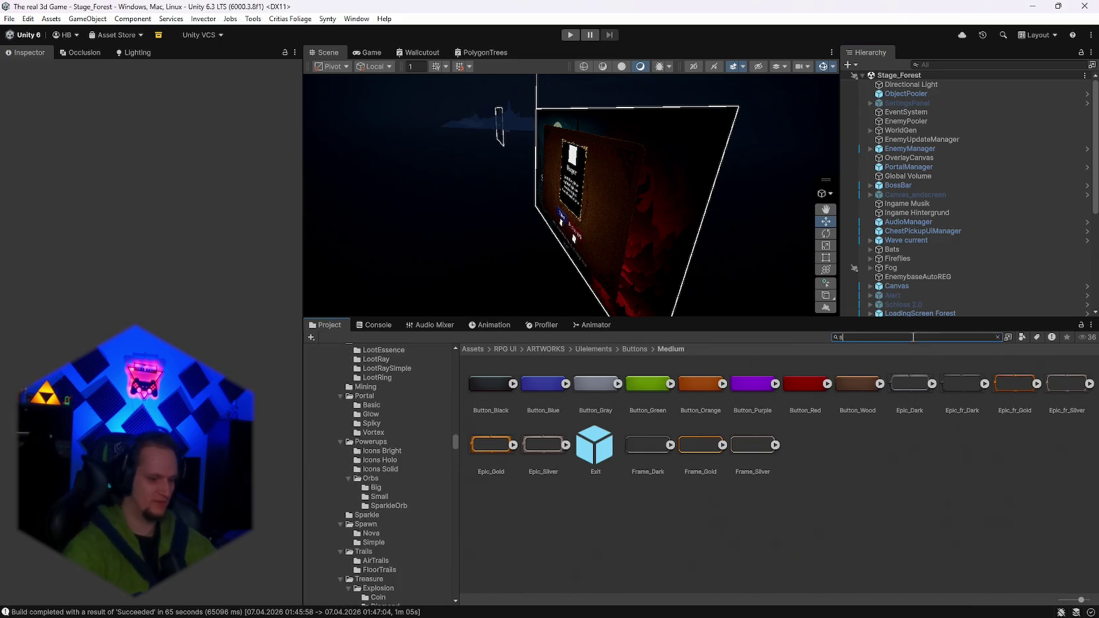
text(kins)
double_click(491, 383)
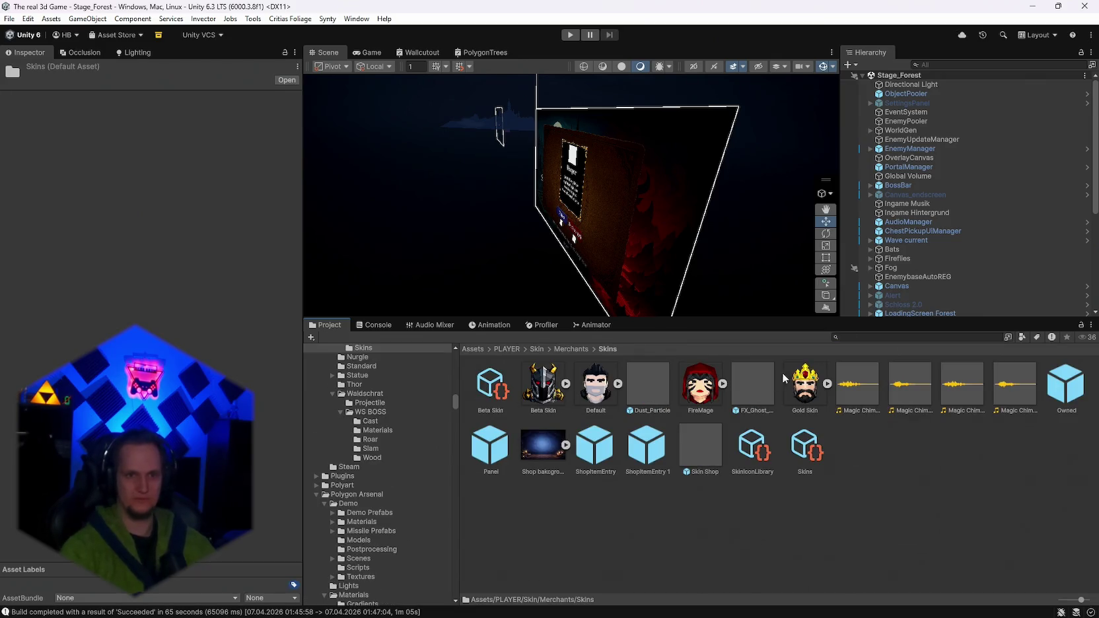
scroll(391, 516, up, 5)
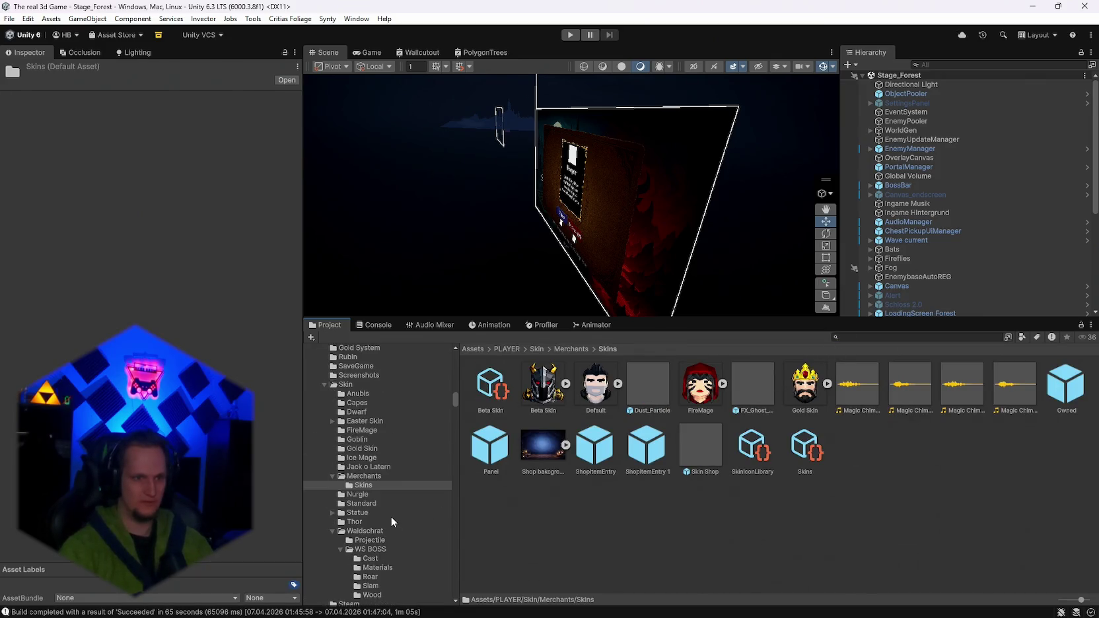
click(334, 476)
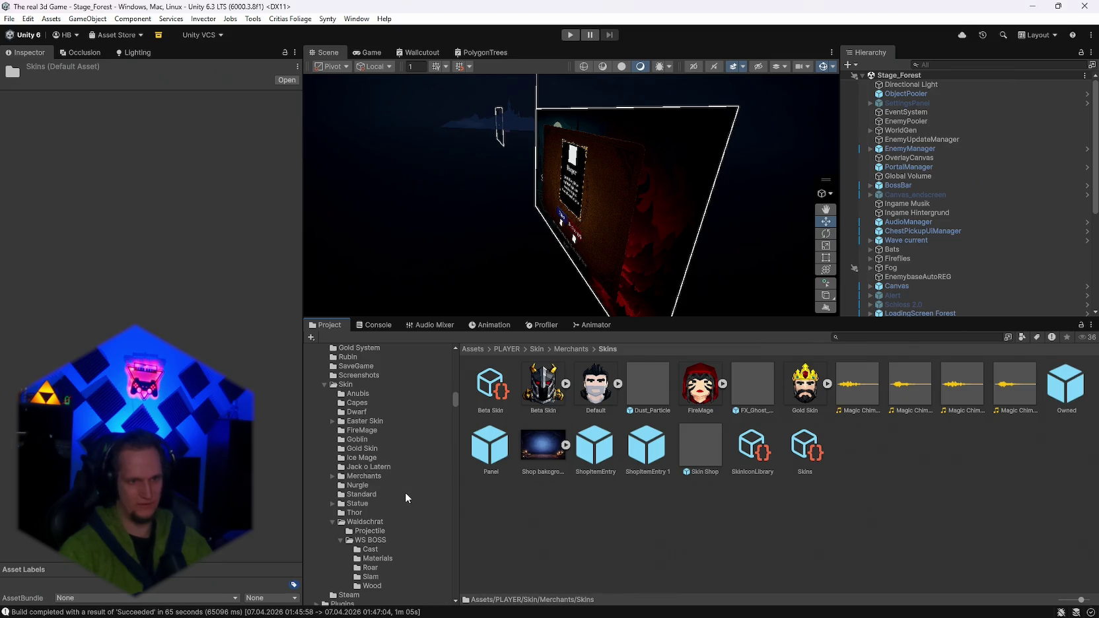
scroll(374, 517, down, 2)
scroll(375, 517, up, 8)
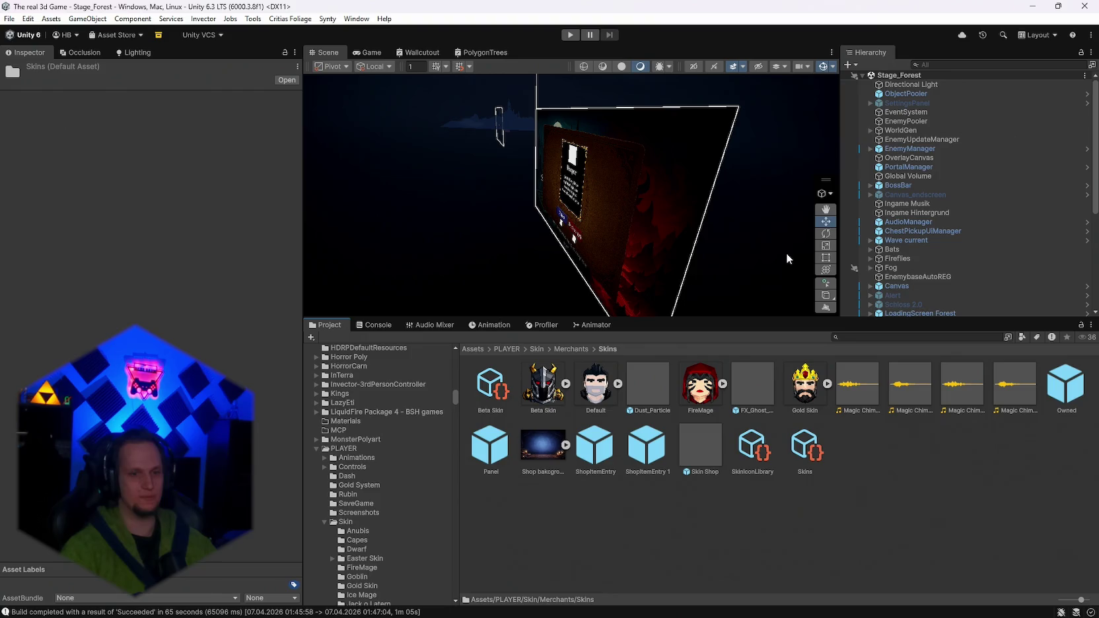
- Open the Umbra Survivors Demo store page from Steam and scroll to the Cursed Easter Event announcement
mouse_move(631, 596)
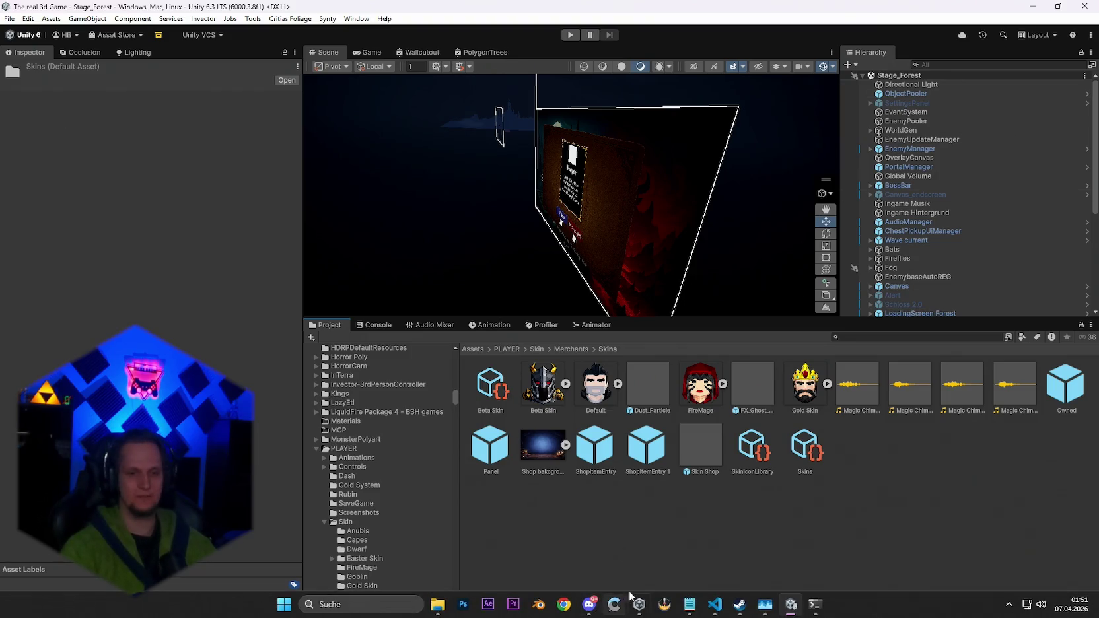
mouse_move(740, 605)
click(699, 518)
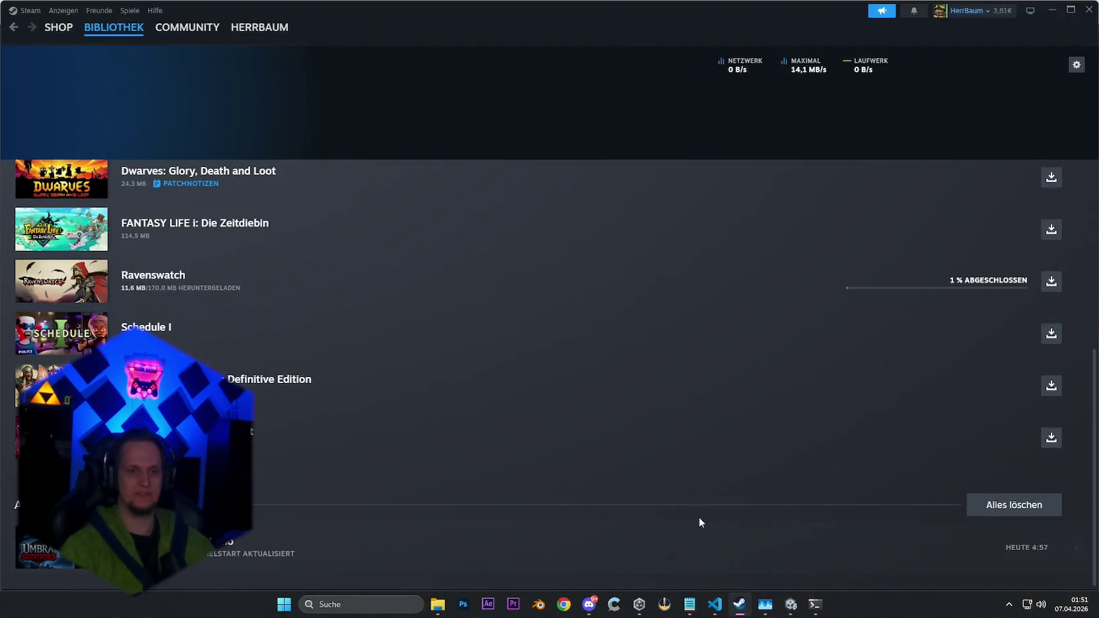
click(462, 548)
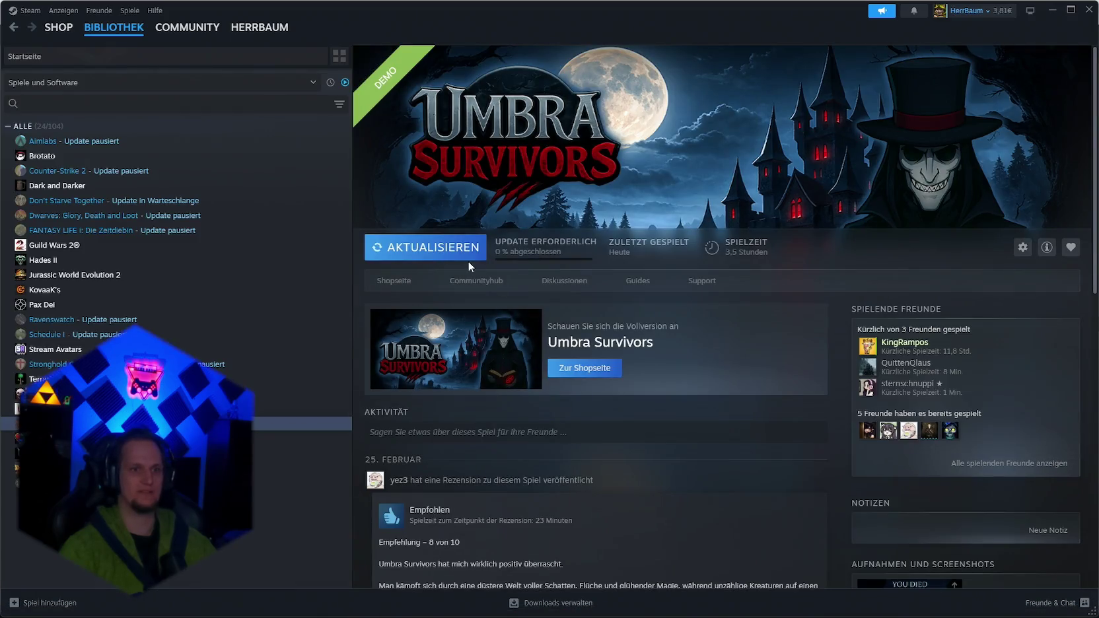
click(389, 283)
scroll(417, 330, down, 4)
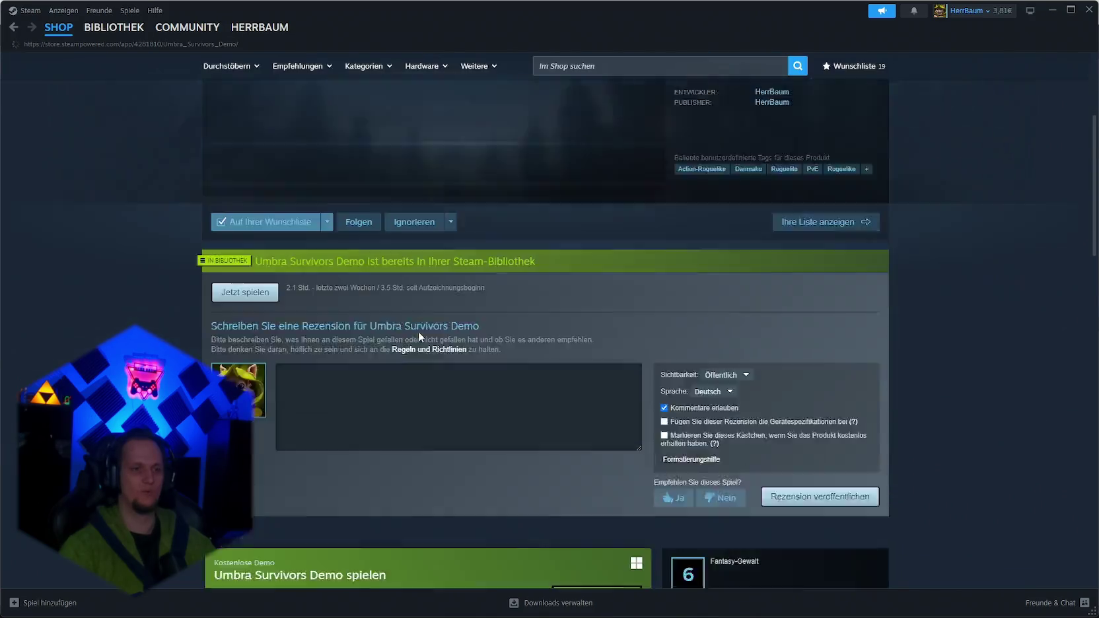
scroll(262, 228, up, 4)
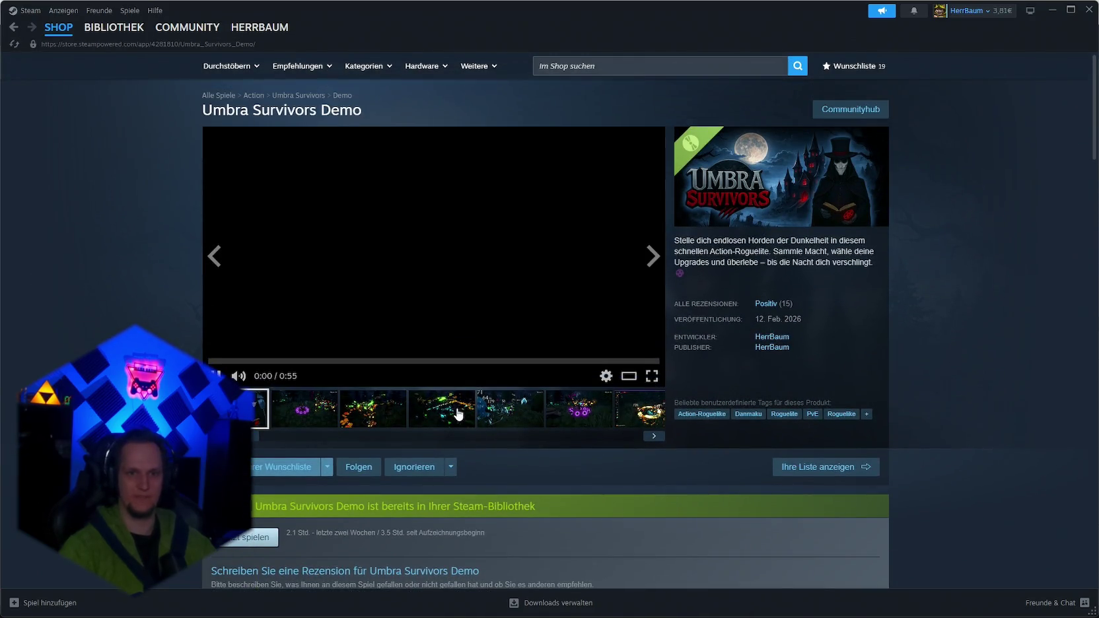
scroll(372, 368, down, 5)
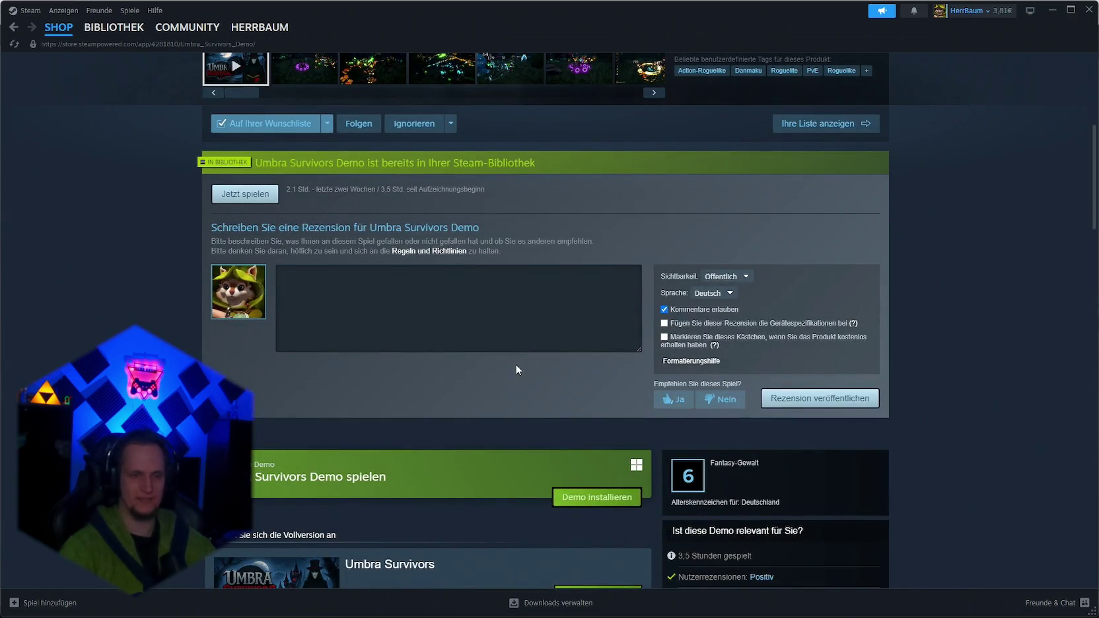
scroll(515, 364, down, 5)
scroll(522, 406, down, 2)
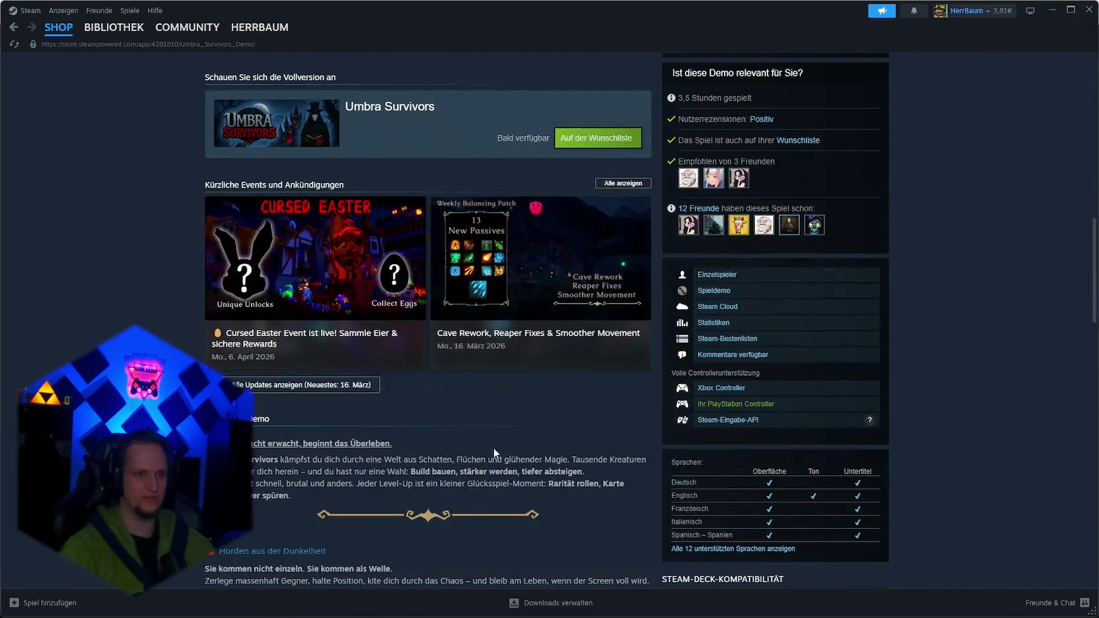
- Open the Cursed Easter Event announcement and scroll through its egg-collecting details
click(362, 274)
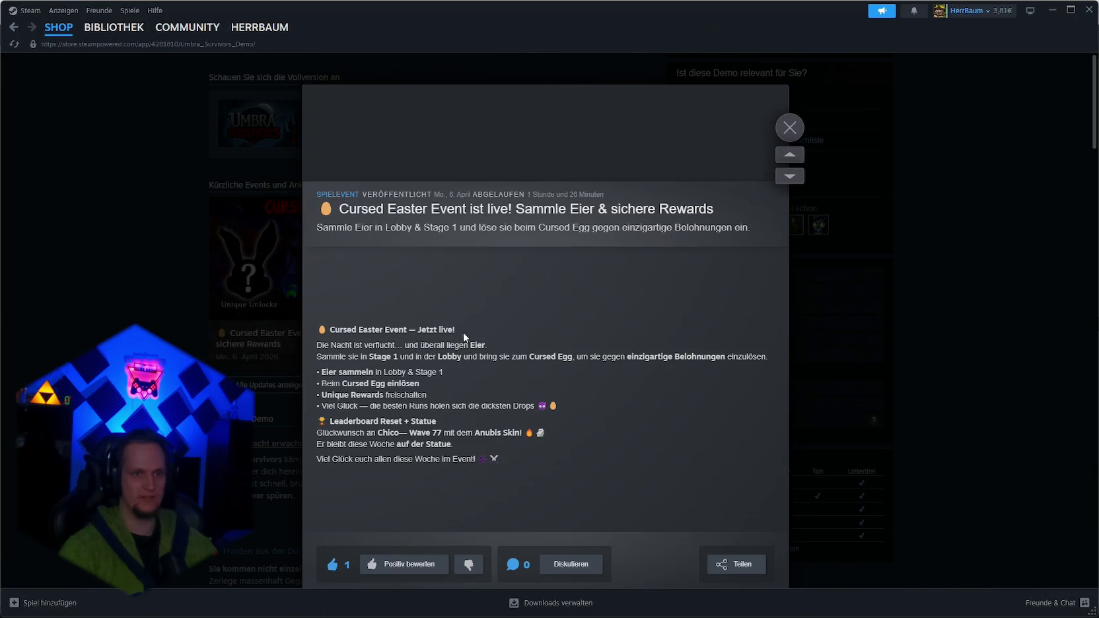
scroll(707, 323, down, 3)
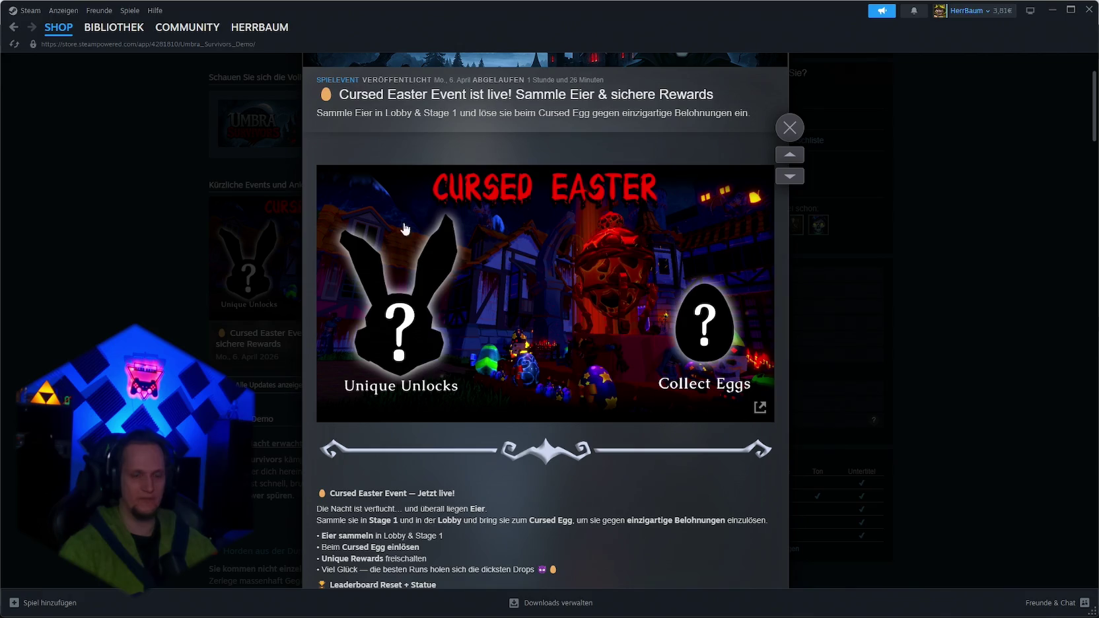
scroll(605, 301, down, 3)
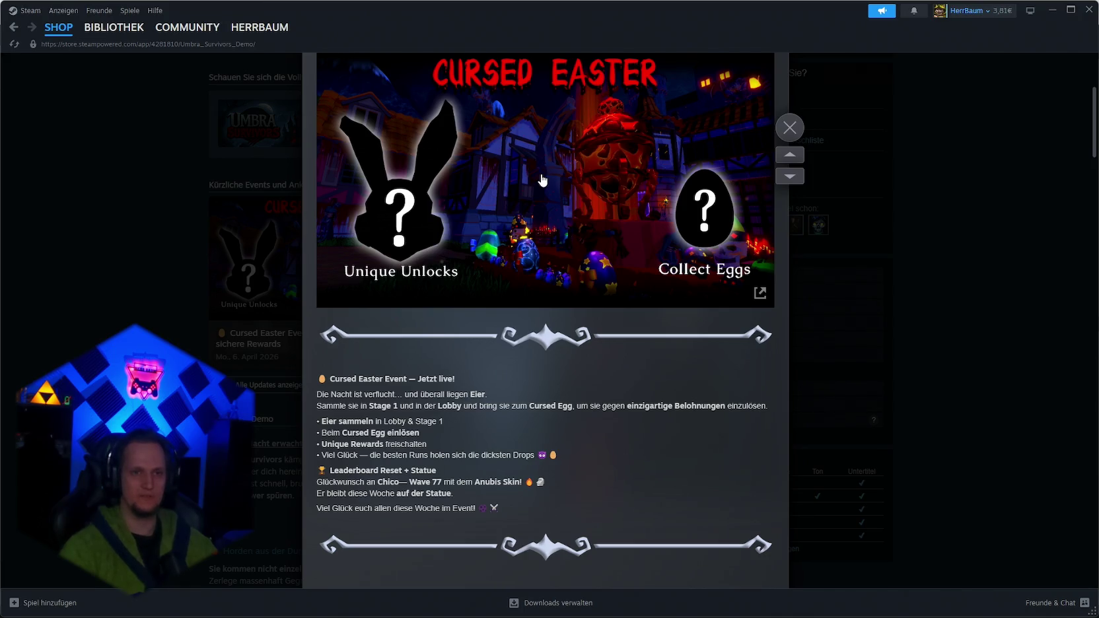
scroll(574, 457, down, 2)
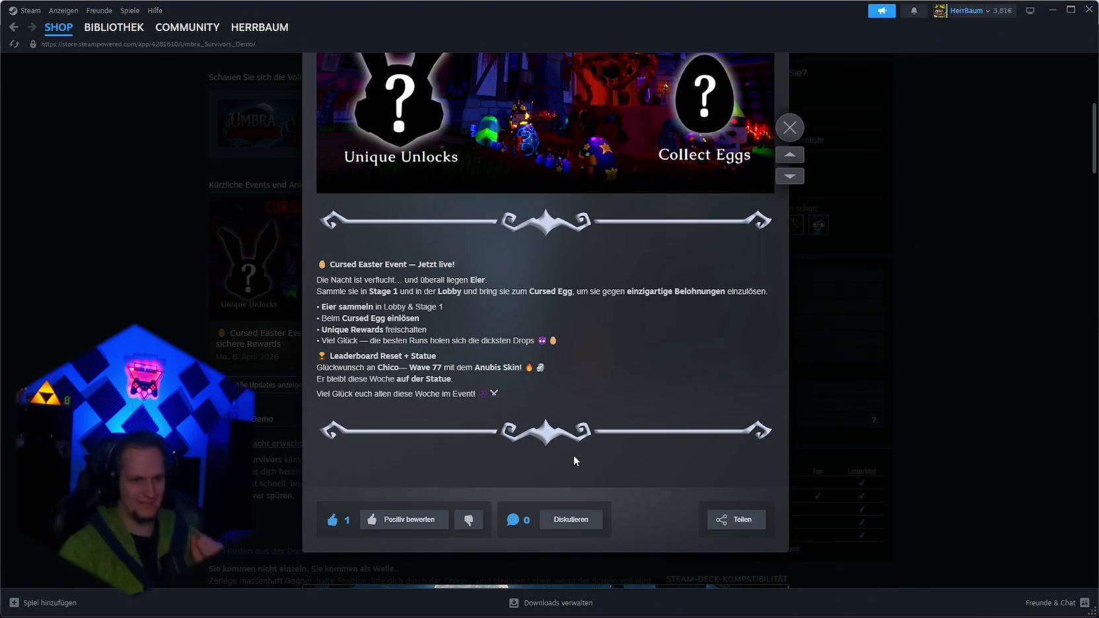
scroll(592, 447, up, 6)
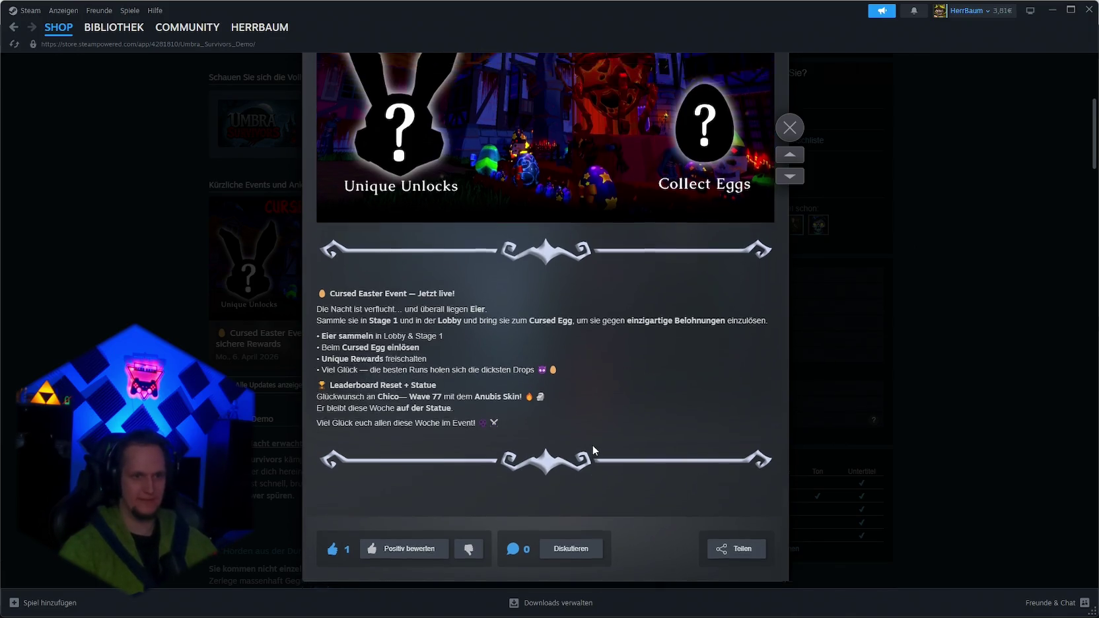
- Close the event announcement and return to the top of the Umbra Survivors Demo store page
click(790, 126)
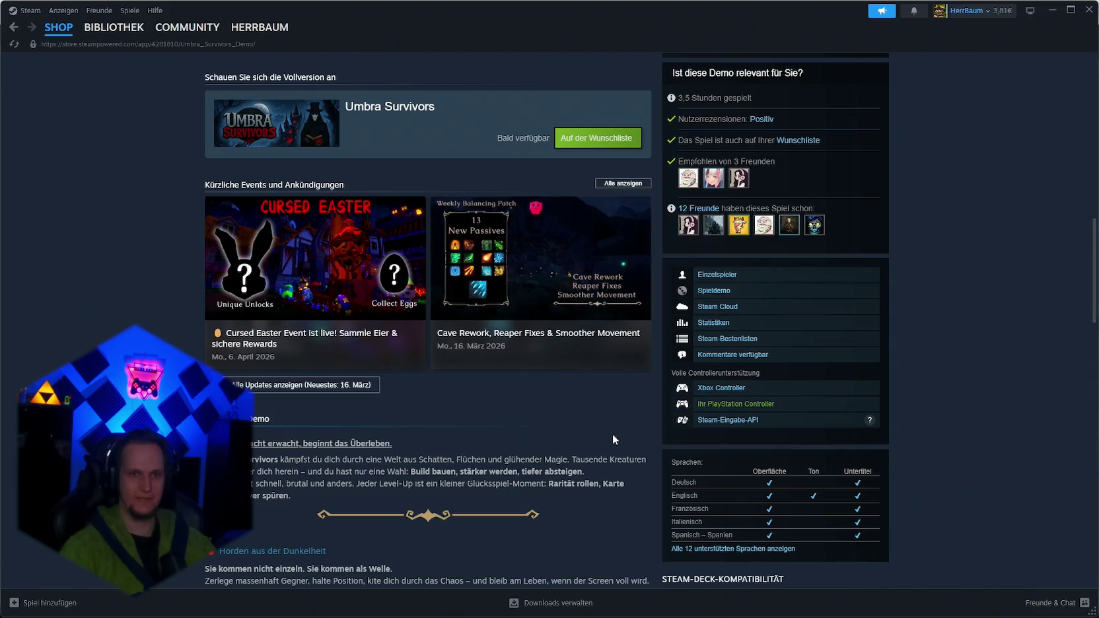
scroll(612, 434, up, 8)
scroll(614, 435, up, 3)
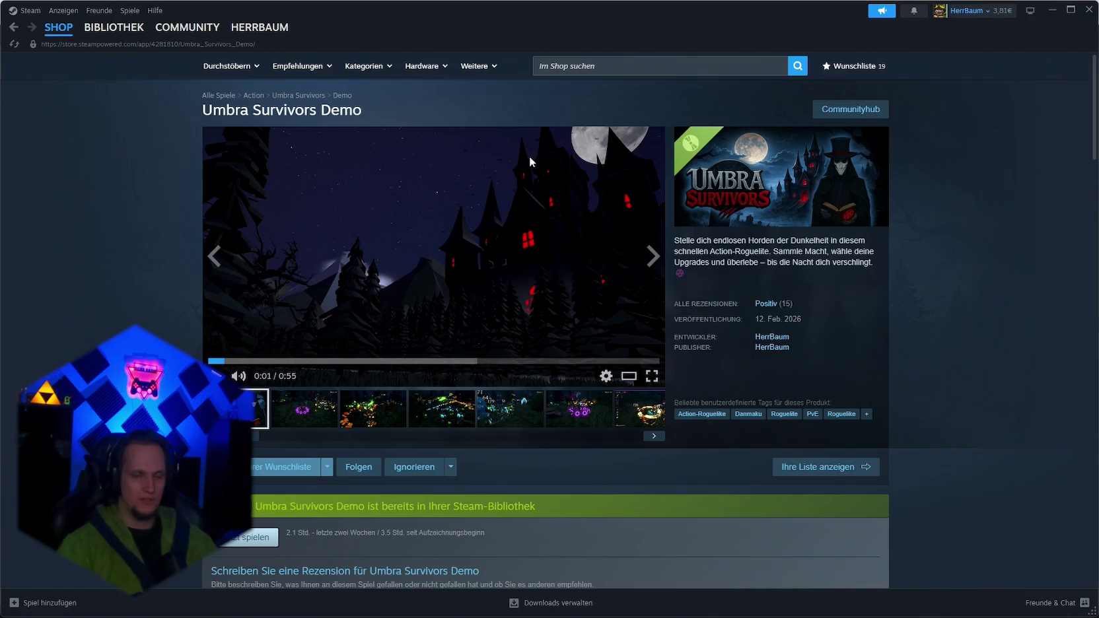
- Page through the gameplay screenshots up to the Wave 33 shot, then go to the library home
click(322, 416)
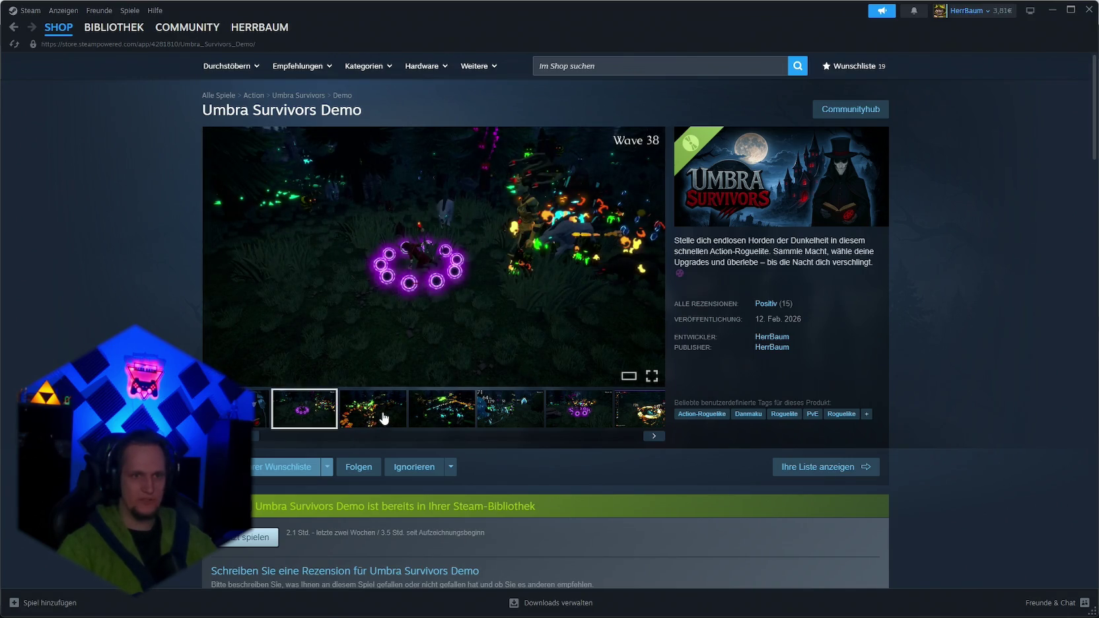
click(383, 418)
click(473, 412)
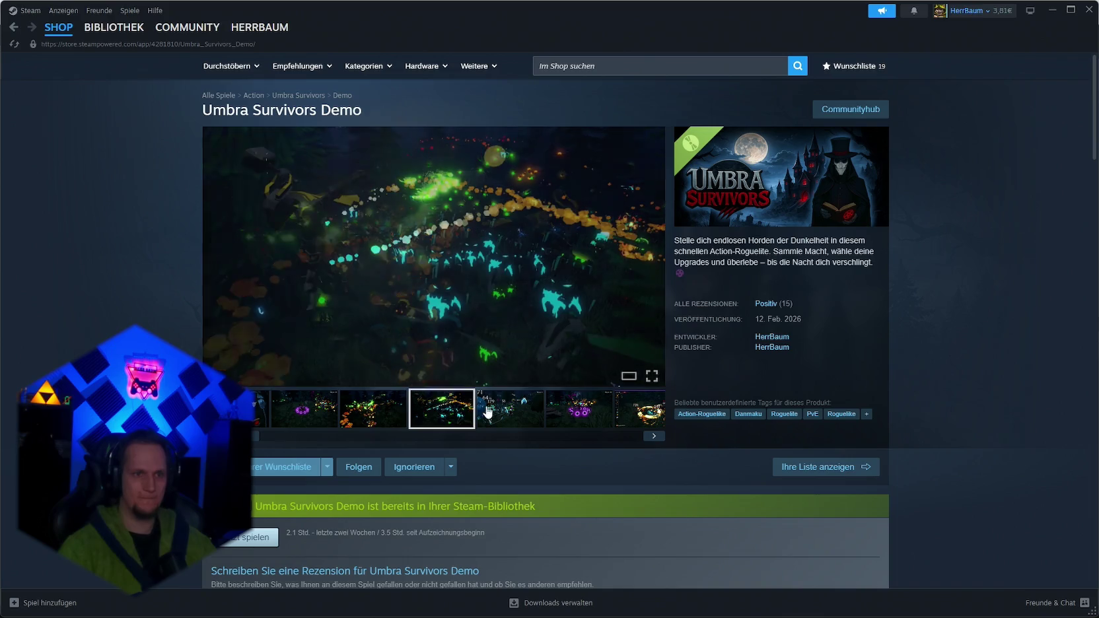
click(500, 411)
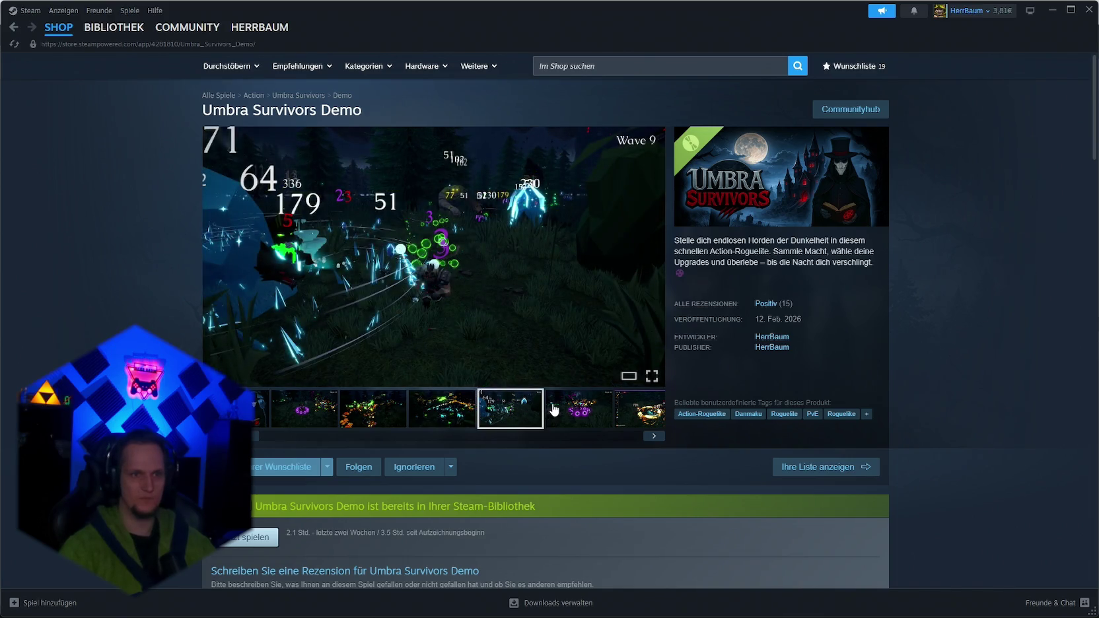
click(558, 410)
click(616, 411)
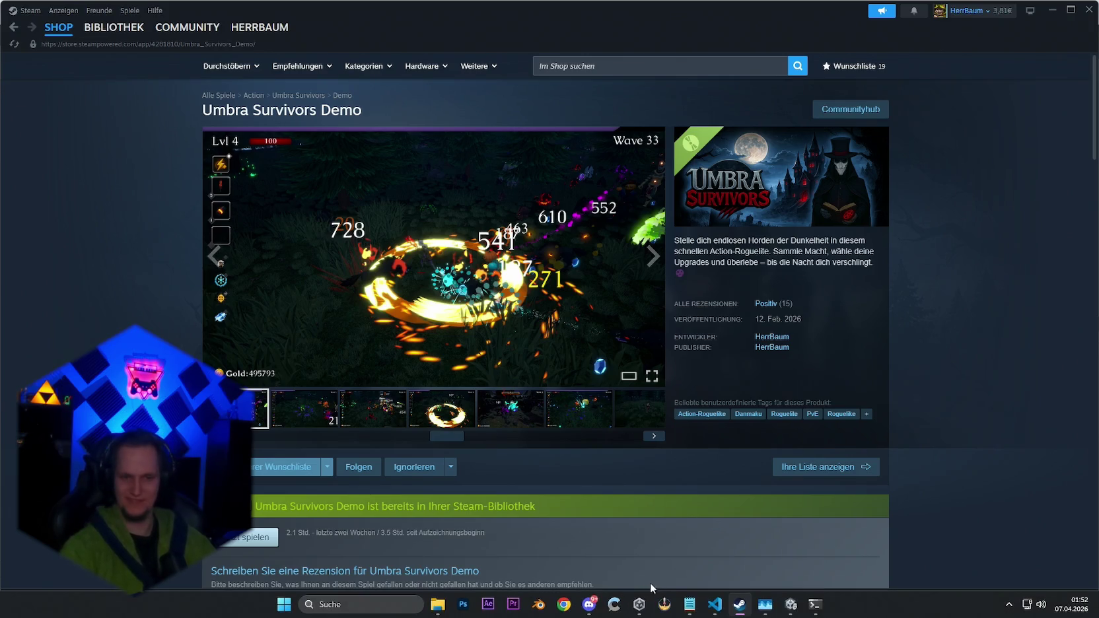
mouse_move(715, 604)
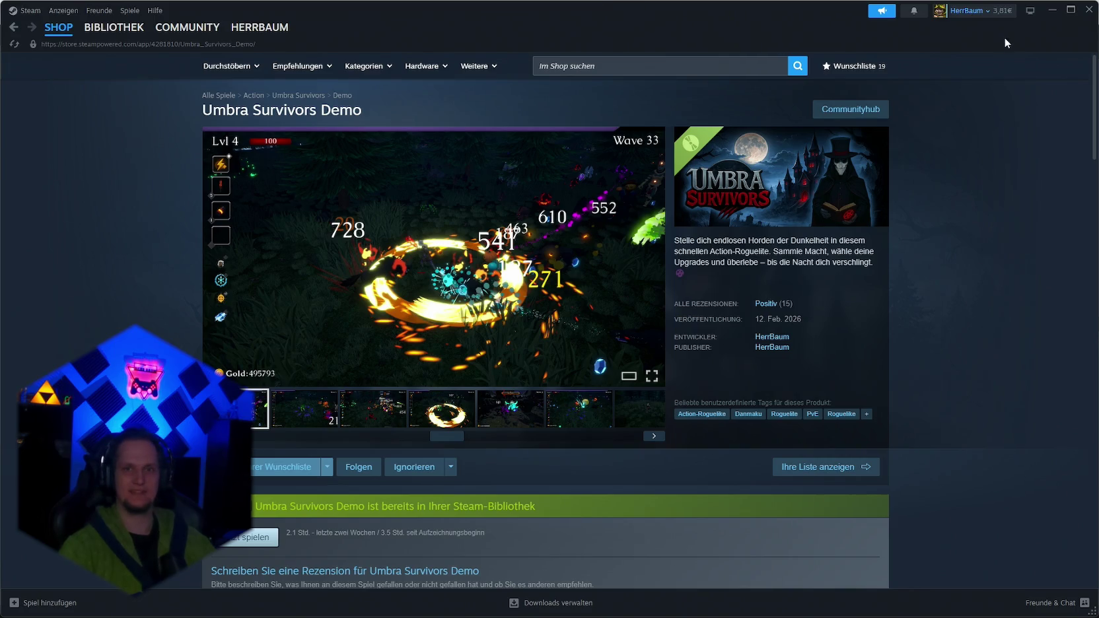
click(103, 44)
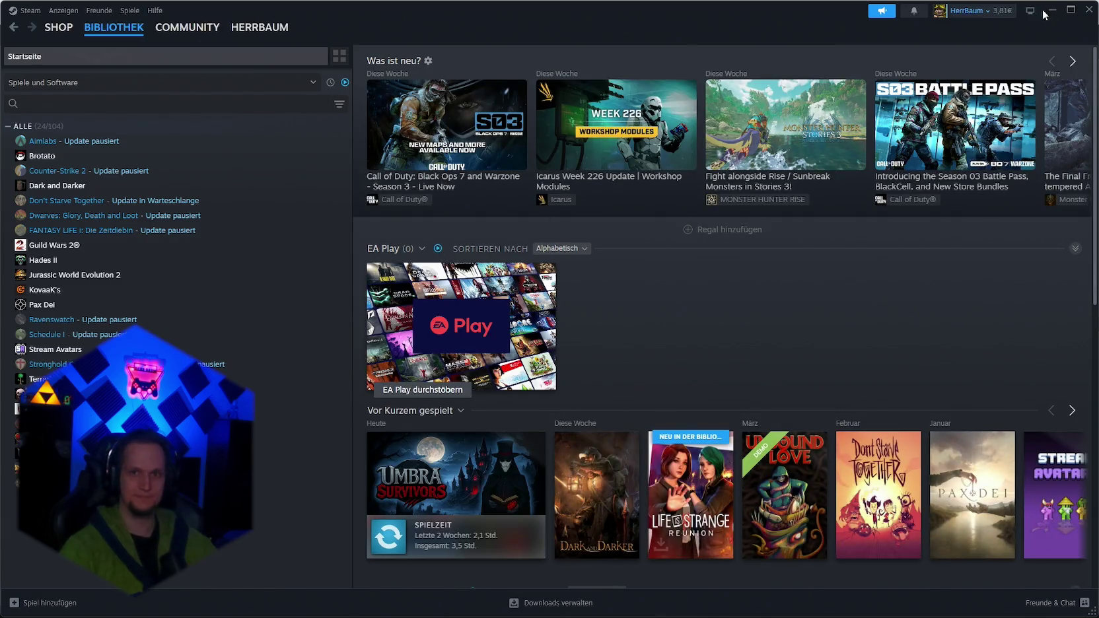
- Move Steam out of the way and frame the ObjectPooler in Unity's Scene view
double_click(1042, 10)
click(1019, 67)
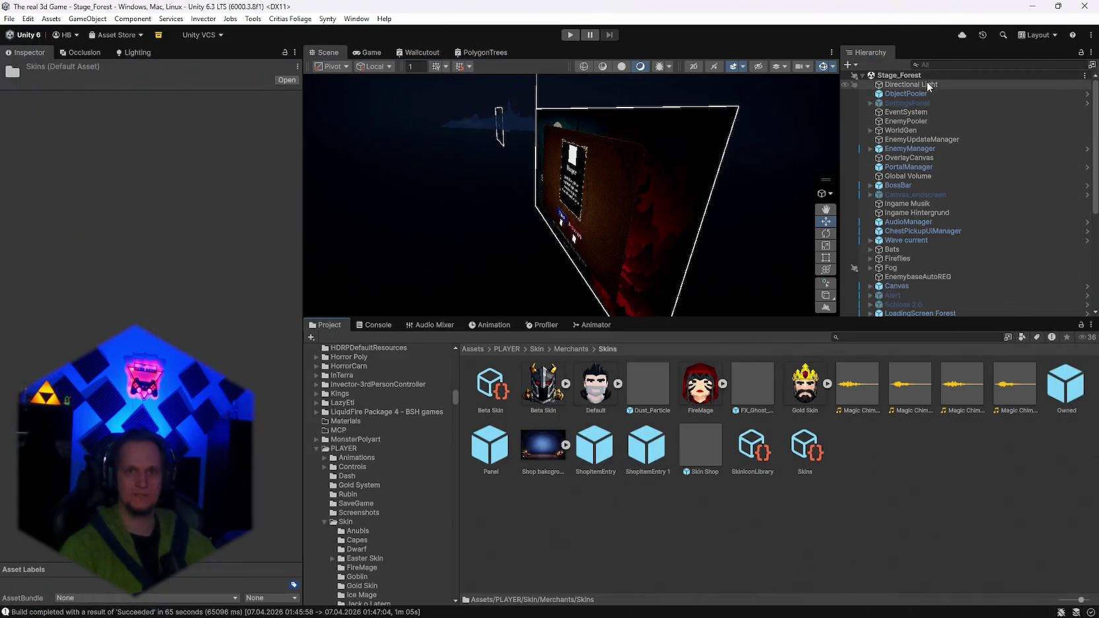
click(906, 94)
double_click(907, 95)
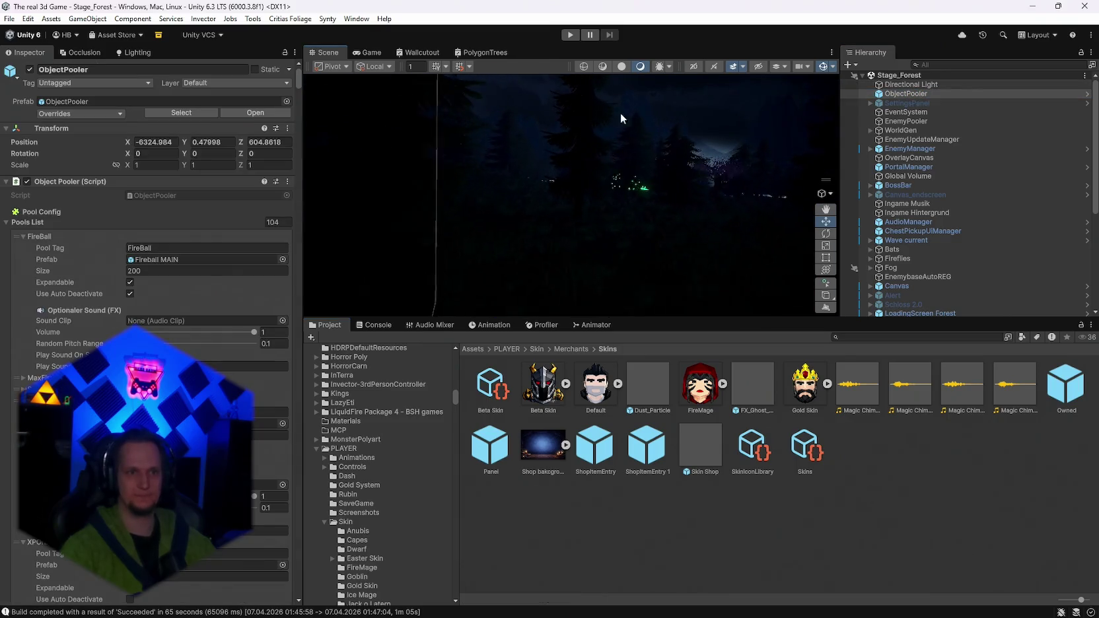
- Load Stage_Hub from the recent scenes, frame ObjectPooler (1) and maximize the Scene view
click(9, 18)
mouse_move(46, 54)
click(218, 55)
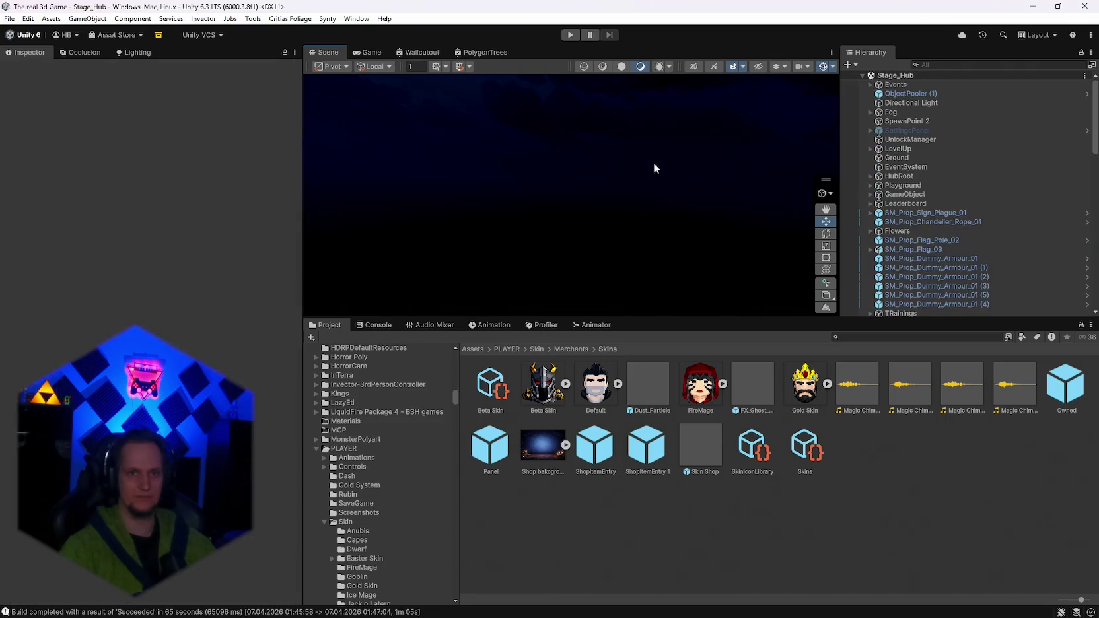
double_click(895, 95)
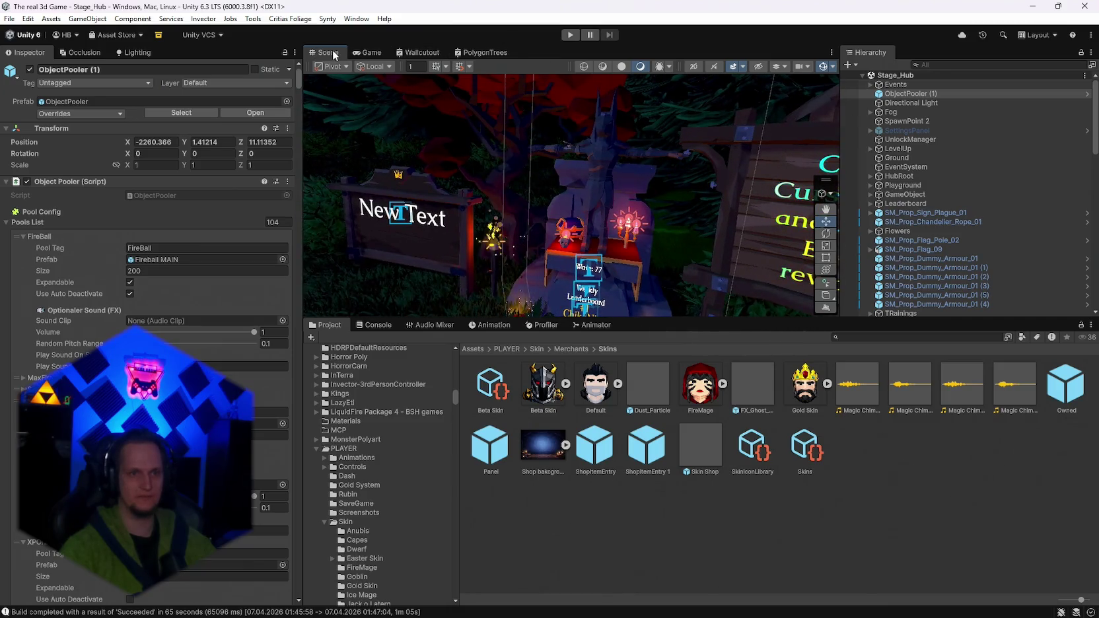
key(shift+space)
- Zoom and orbit the Scene camera around the Wave: 77 leaderboard statue
scroll(647, 243, down, 5)
scroll(848, 330, up, 8)
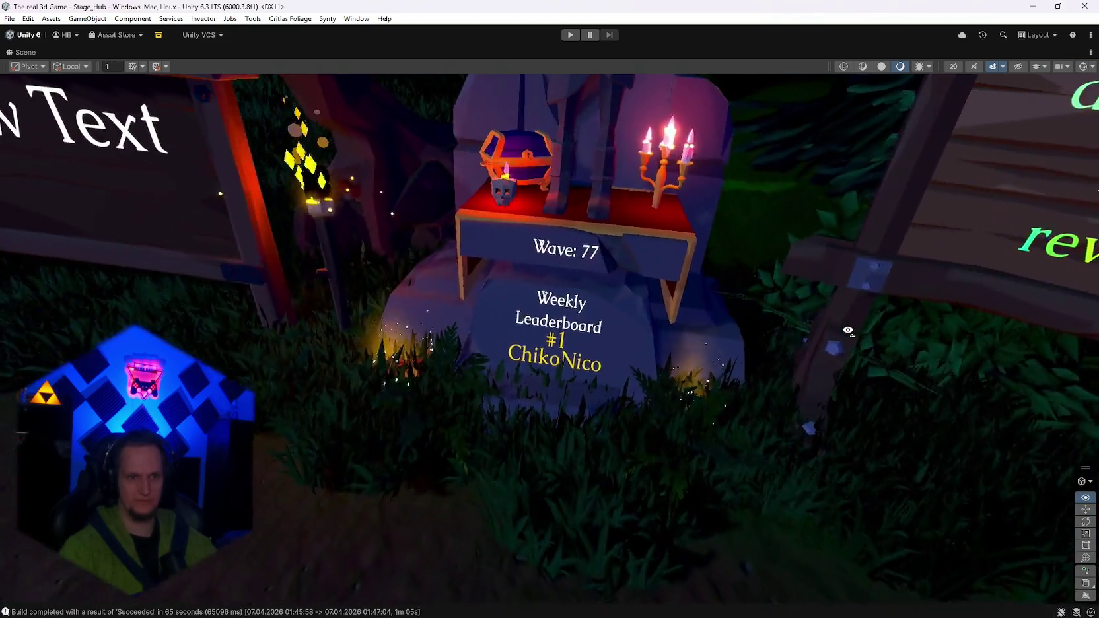
scroll(848, 330, up, 3)
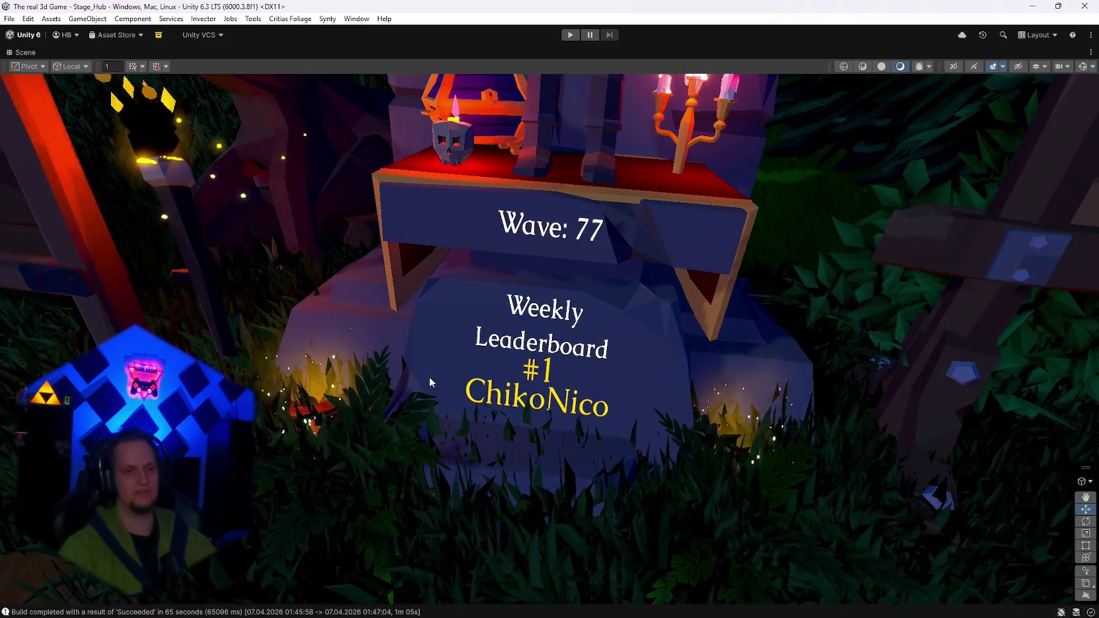
scroll(664, 355, down, 6)
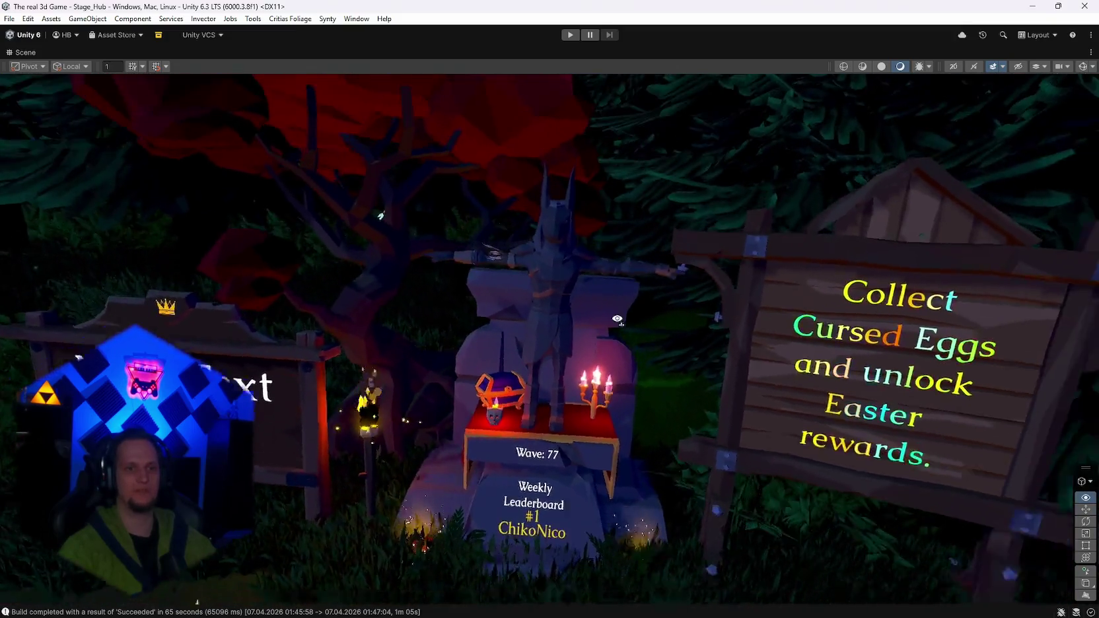
mouse_move(617, 319)
mouse_down()
mouse_move(581, 302)
mouse_move(505, 311)
mouse_move(512, 113)
mouse_move(723, 351)
mouse_move(708, 358)
mouse_move(791, 345)
mouse_up()
- Fly the camera past the leaderboard toward the weapon gate and the town
key(s)
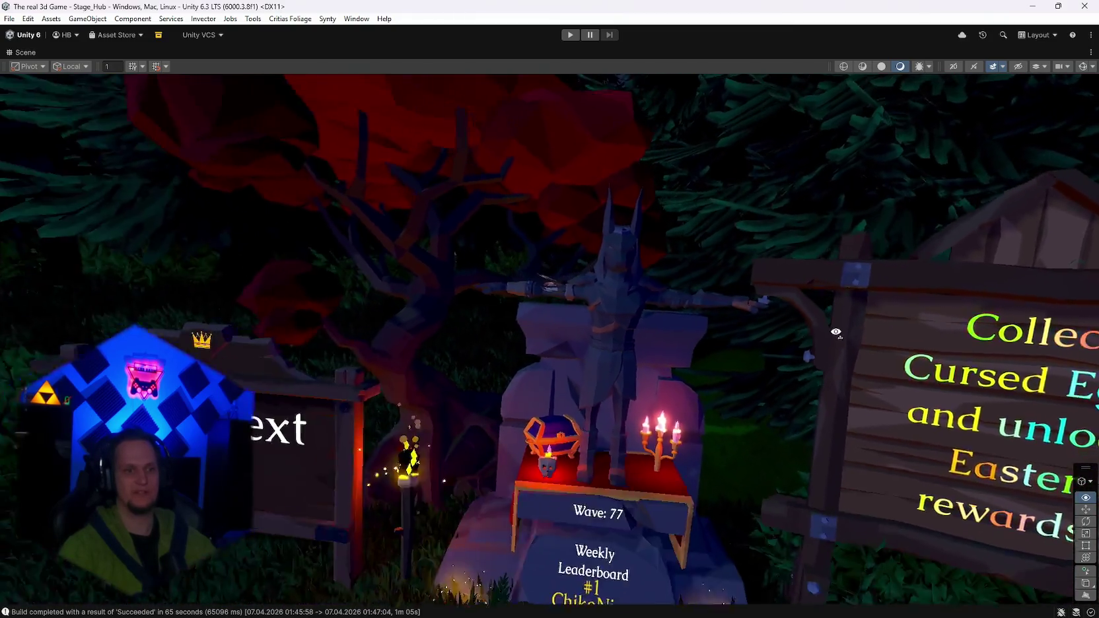
key(d)
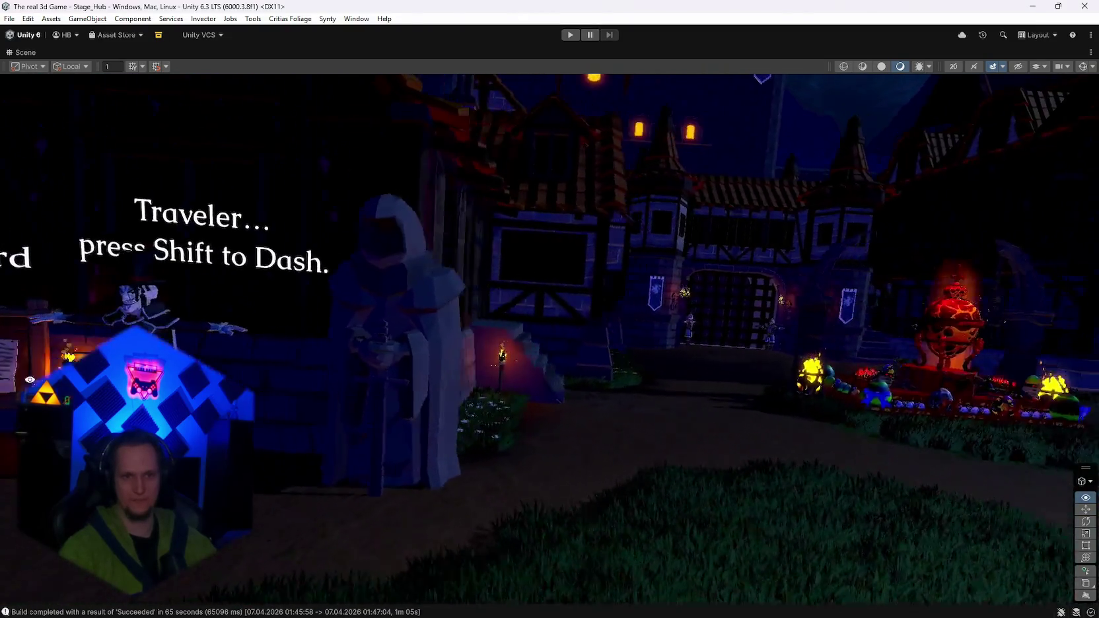
key(w)
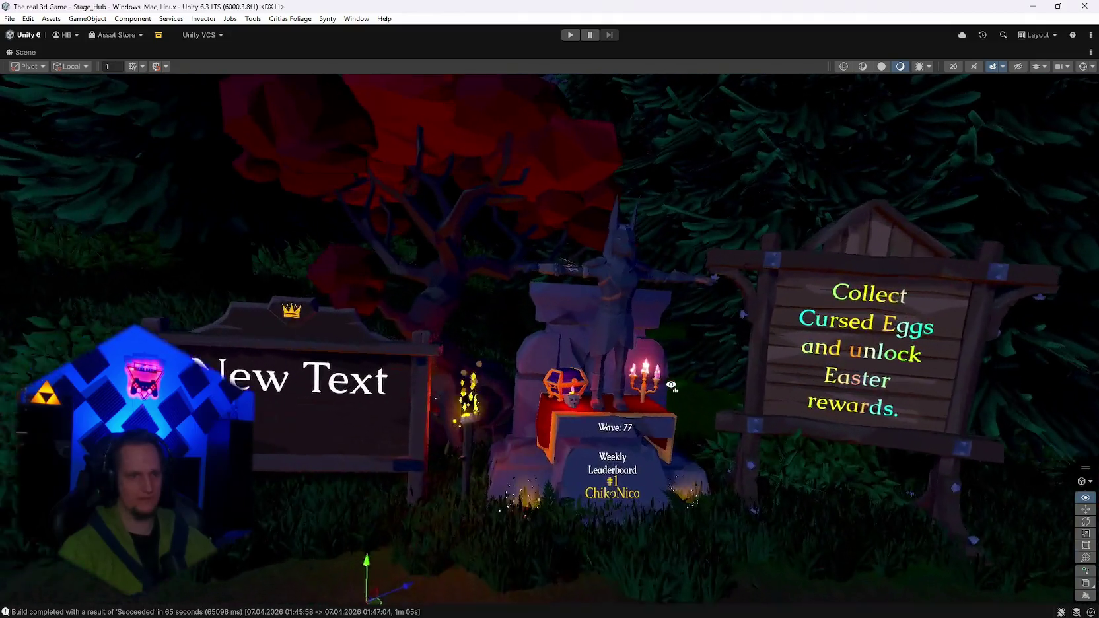
right_click(672, 390)
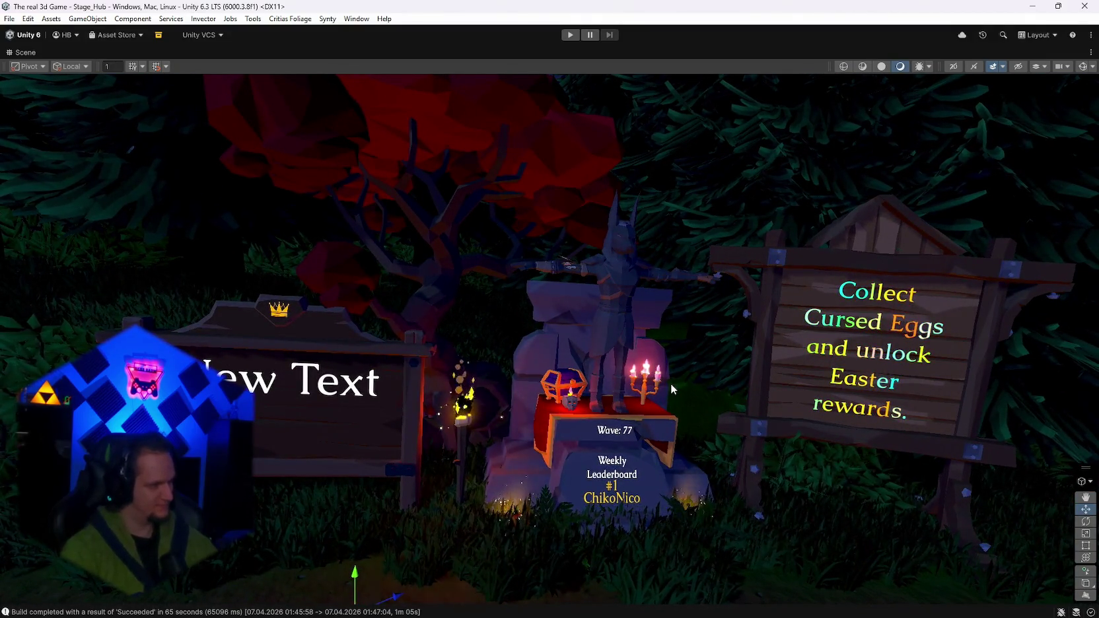
right_click(672, 390)
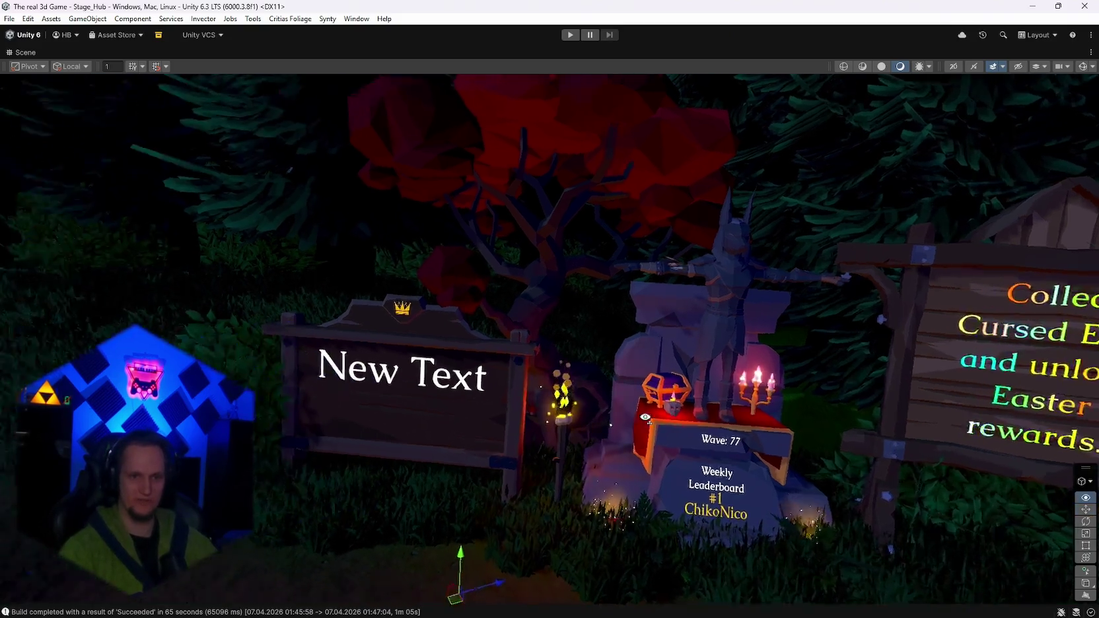
key(w)
key(w)
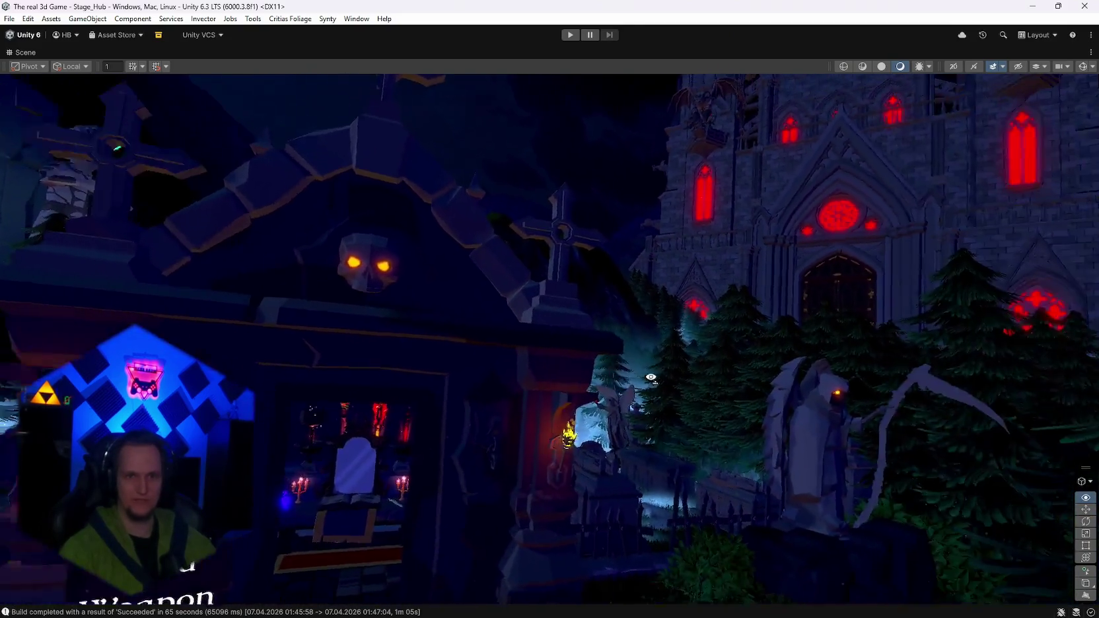
key(w)
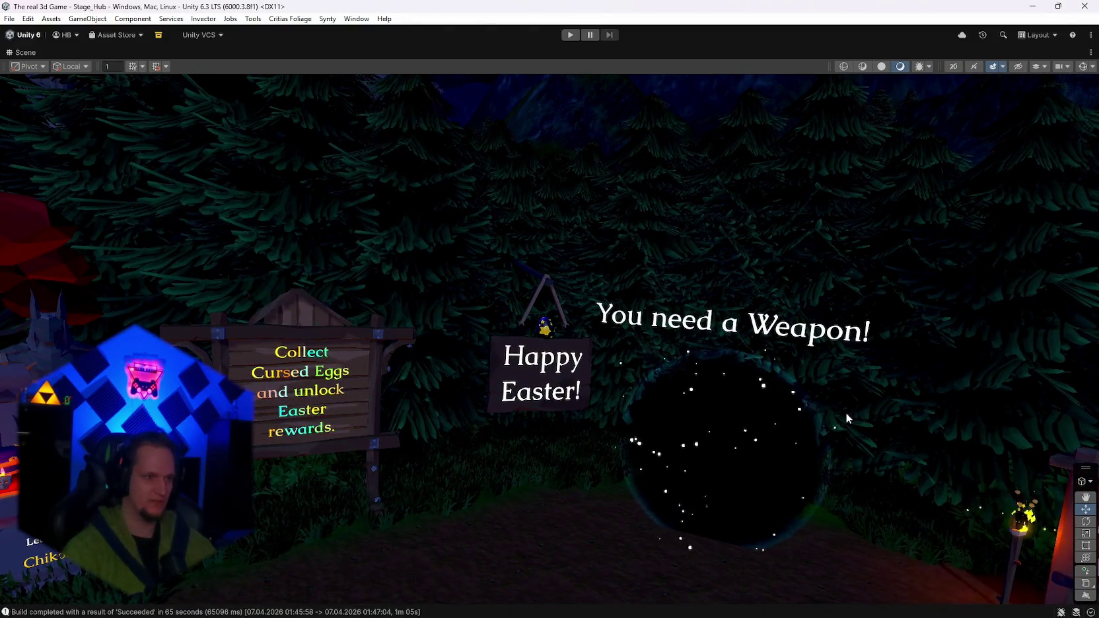
- Fly the camera past the timber houses and castle, then frame the statue, Easter signs and weapon shop
key(w)
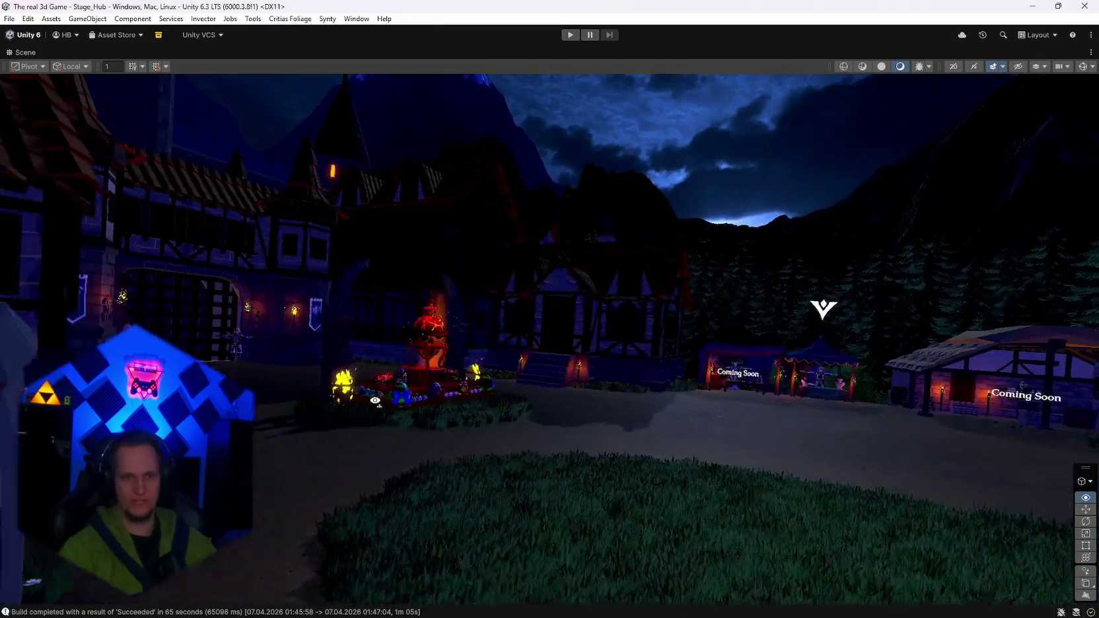
mouse_move(374, 400)
mouse_down()
mouse_move(99, 325)
mouse_move(817, 420)
mouse_up()
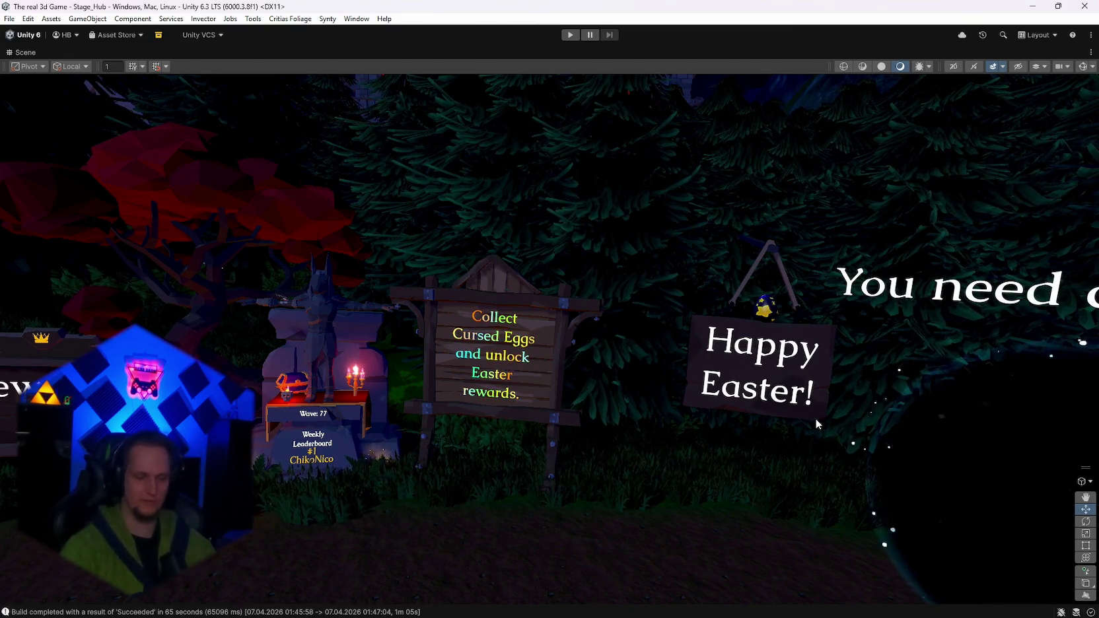
mouse_move(749, 432)
mouse_down()
mouse_move(665, 456)
mouse_move(554, 413)
mouse_move(673, 338)
mouse_move(768, 351)
mouse_move(790, 375)
mouse_move(854, 404)
mouse_move(918, 396)
mouse_move(638, 441)
mouse_move(952, 451)
mouse_move(807, 437)
mouse_move(771, 398)
mouse_up()
key(w)
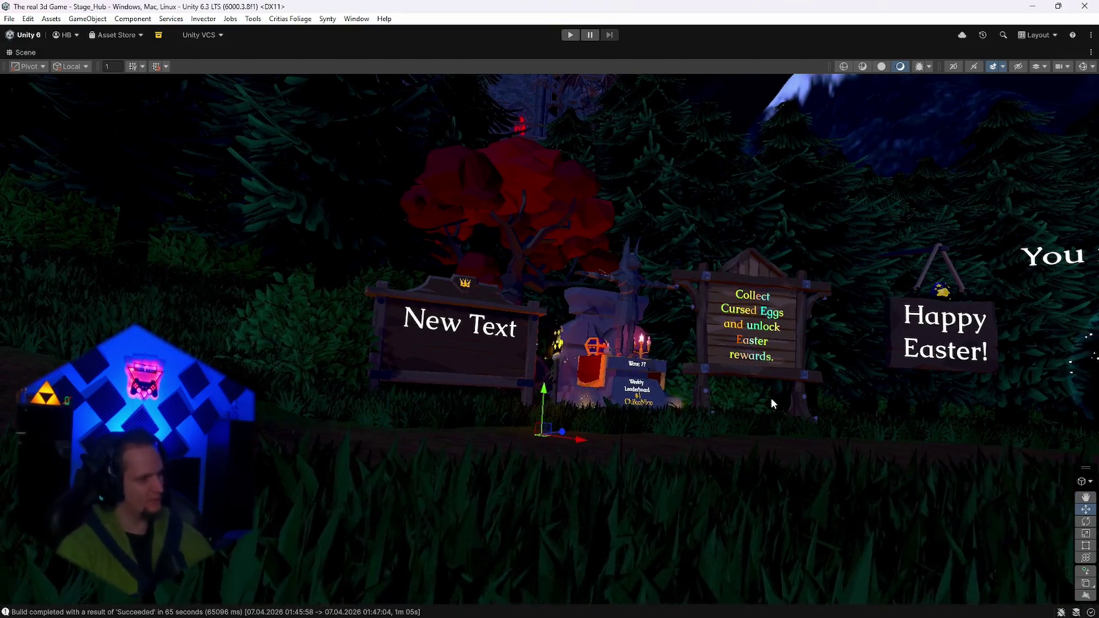